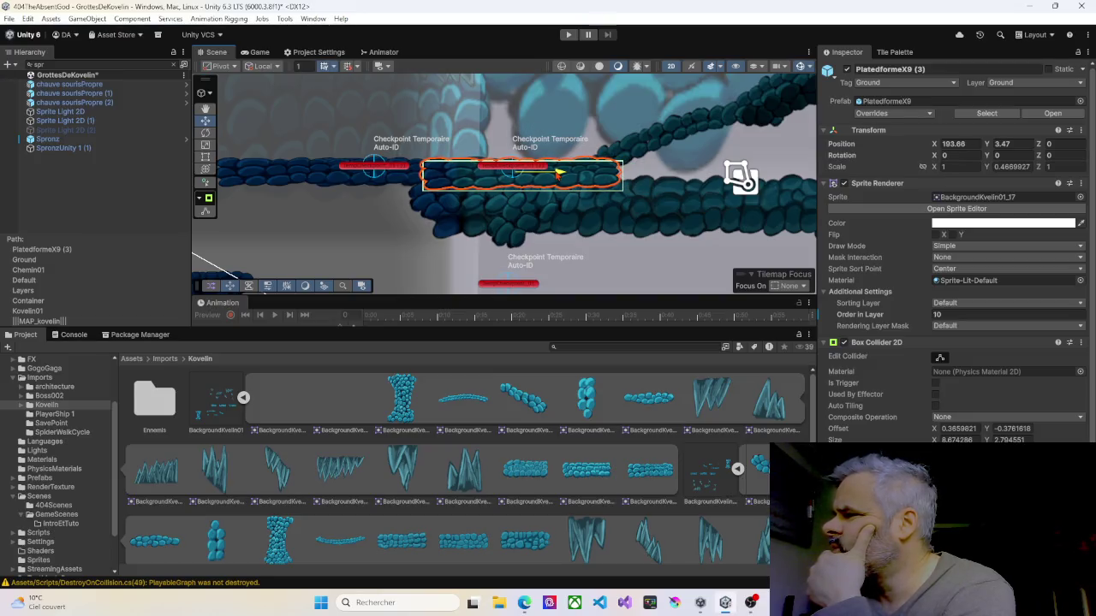
- Select platform PlatedformeX9 (2) and nudge it slightly left
{"action": "left_click", "coordinate": [417, 182]}
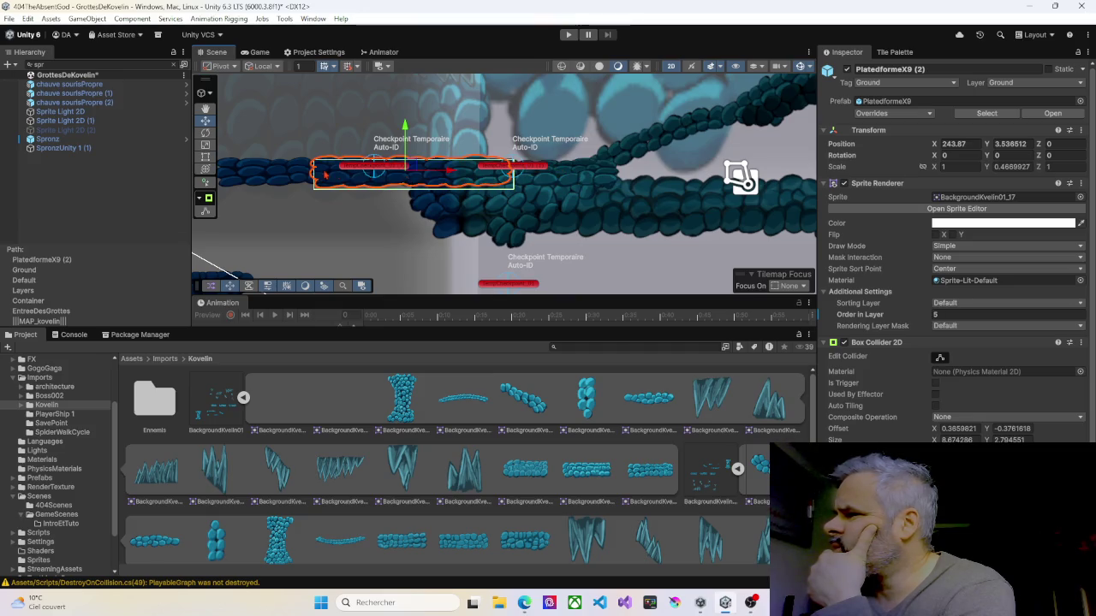
{"action": "mouse_move", "coordinate": [324, 175]}
{"action": "left_mouse_down"}
{"action": "mouse_move", "coordinate": [354, 167]}
{"action": "mouse_move", "coordinate": [335, 167]}
{"action": "left_mouse_up"}
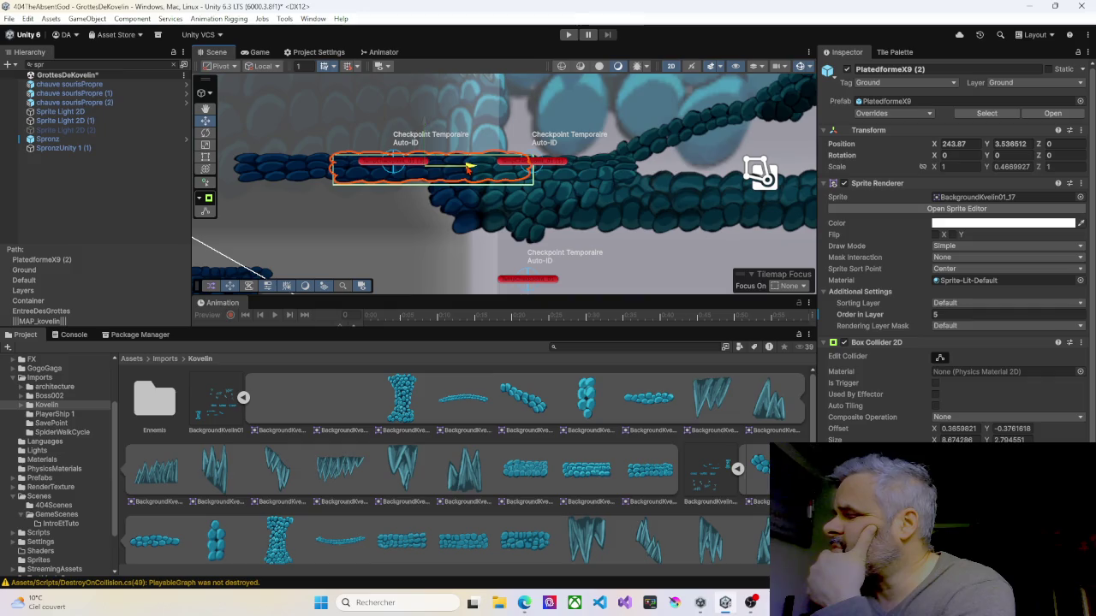
{"action": "mouse_move", "coordinate": [468, 167]}
{"action": "left_mouse_down"}
{"action": "mouse_move", "coordinate": [429, 167]}
{"action": "mouse_move", "coordinate": [463, 166]}
{"action": "left_mouse_up"}
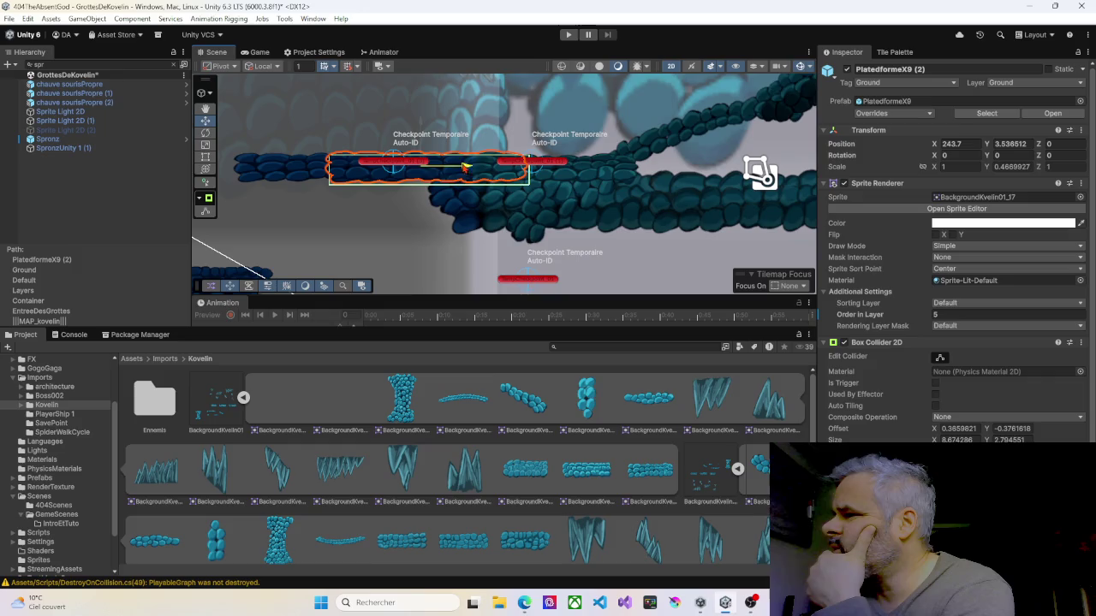
{"action": "scroll", "coordinate": [463, 167], "scroll_direction": "up", "scroll_amount": 6}
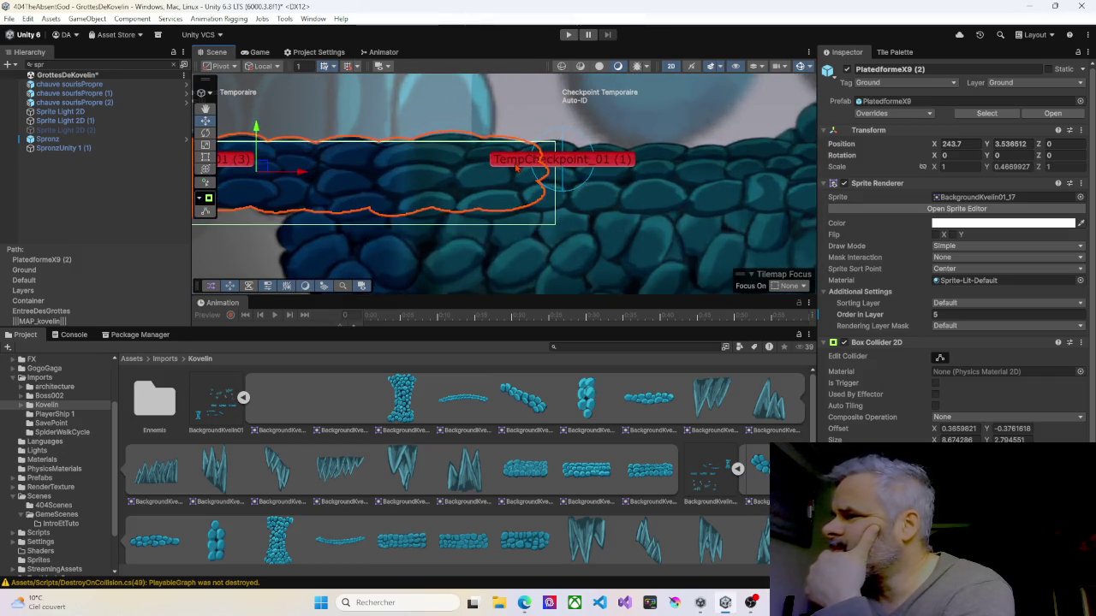
- Raise platform PlatedformeX9 (3) and move it to X 239.62, Y 3.536512
{"action": "left_click", "coordinate": [604, 201]}
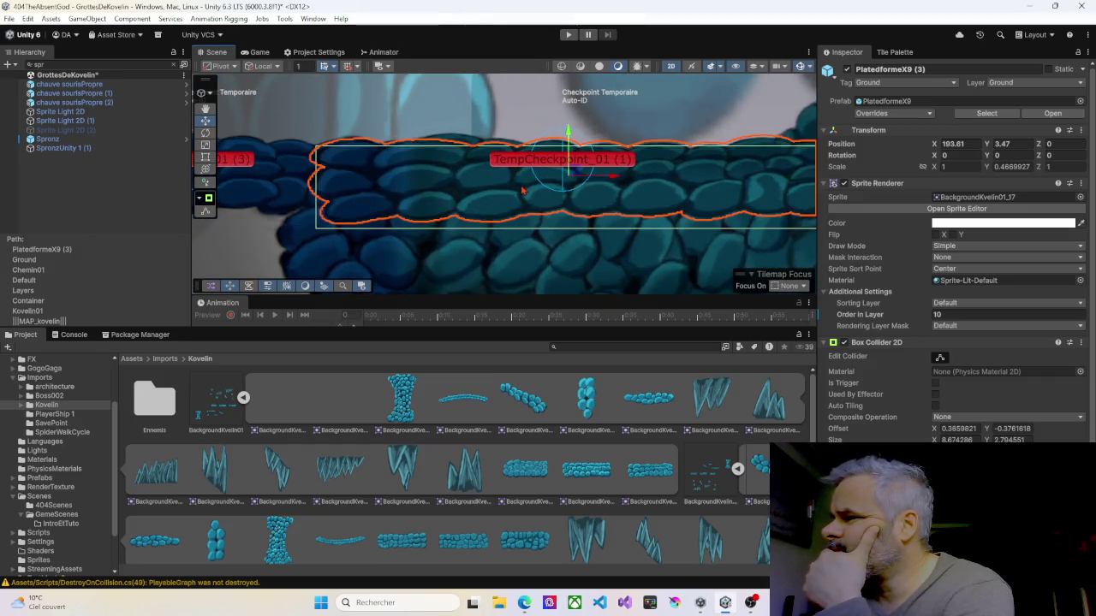
{"action": "left_click_drag", "start_coordinate": [568, 134], "coordinate": [568, 129]}
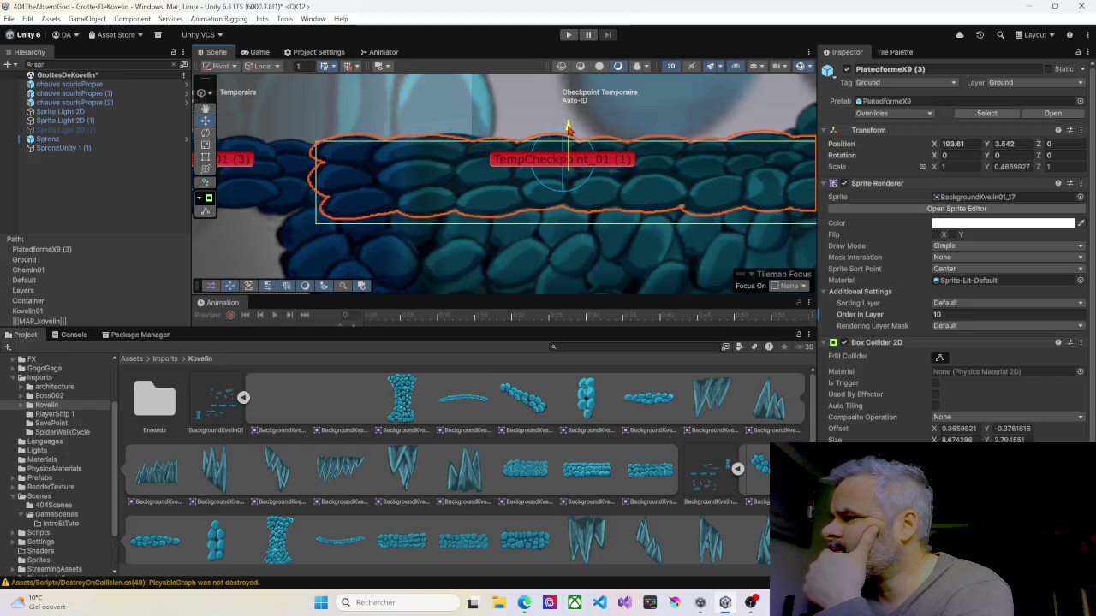
{"action": "left_click_drag", "start_coordinate": [279, 178], "coordinate": [317, 143]}
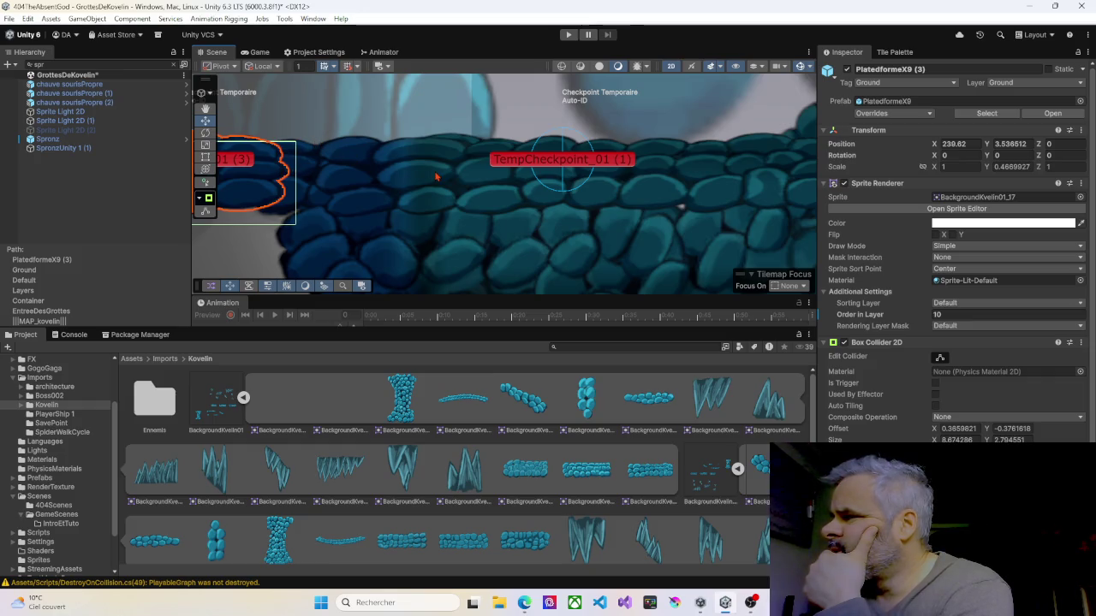
- Undo the PlatedformeX9 (3) move, then redo it back to X 239.62
{"action": "key", "text": "ctrl+z"}
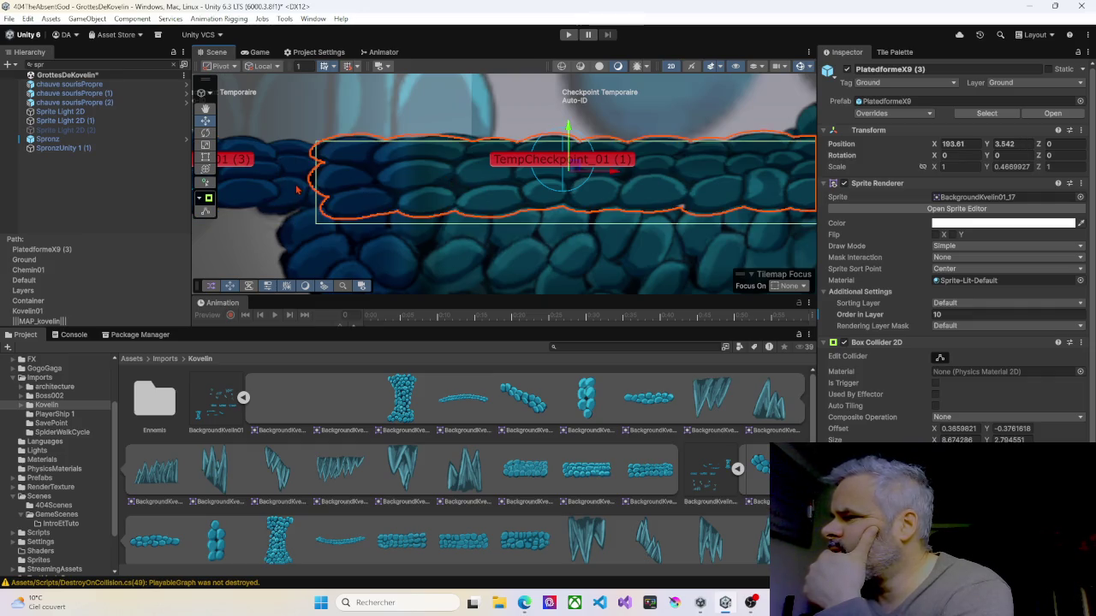
{"action": "scroll", "coordinate": [297, 189], "scroll_direction": "down", "scroll_amount": 3}
{"action": "left_click_drag", "start_coordinate": [299, 179], "coordinate": [667, 183]}
{"action": "key", "text": "w"}
{"action": "key", "text": "ctrl+y"}
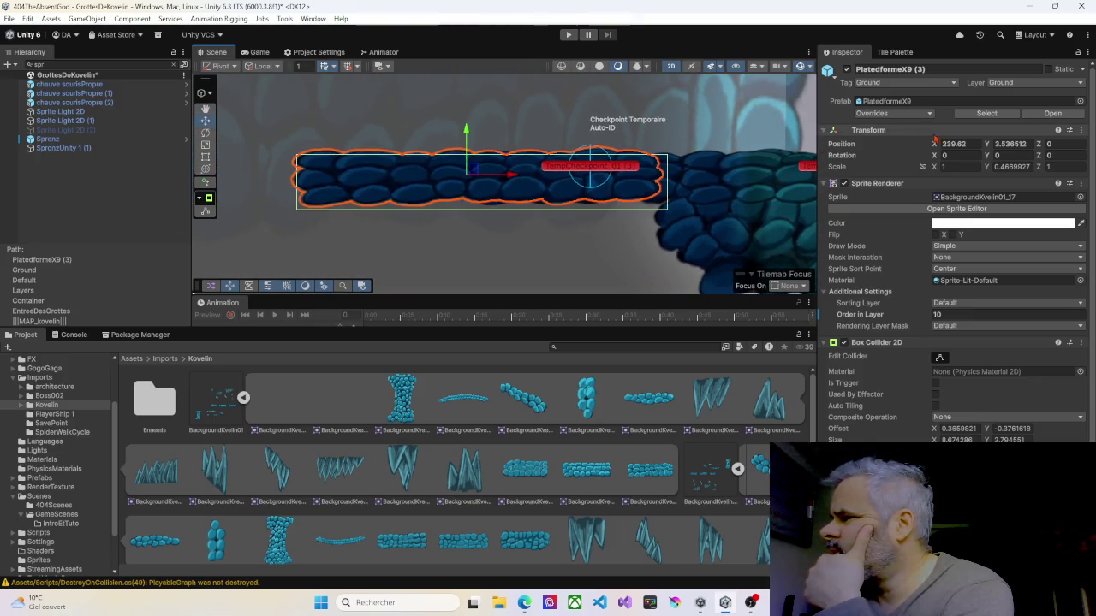
- Set platform PlatedformeX9 (2)'s Position Y to 3.5
{"action": "left_click", "coordinate": [1021, 143]}
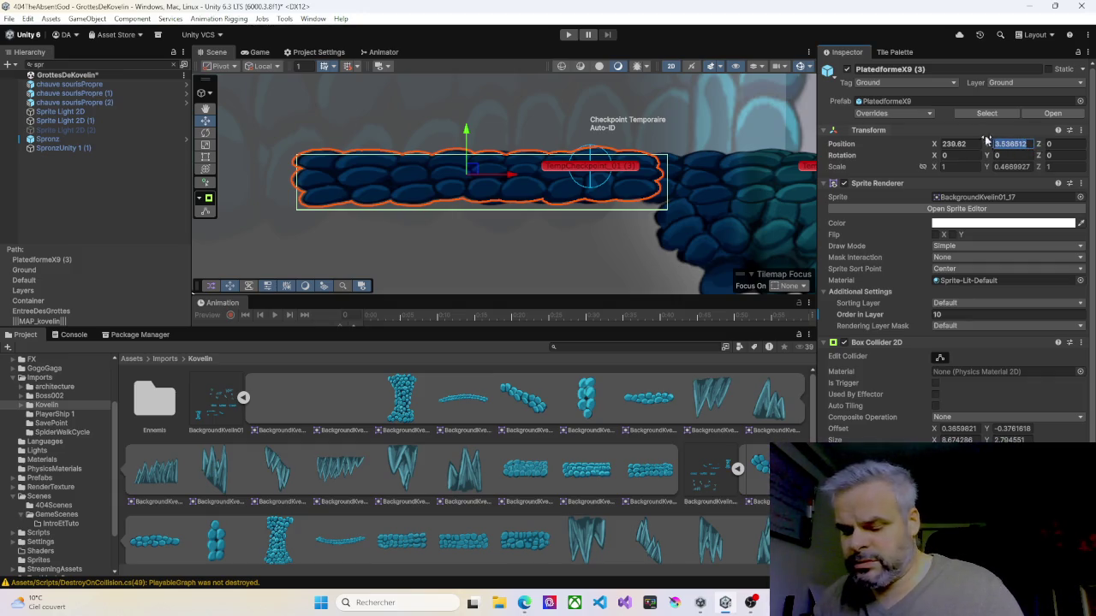
{"action": "type", "text": "3.5"}
{"action": "left_click", "coordinate": [676, 174]}
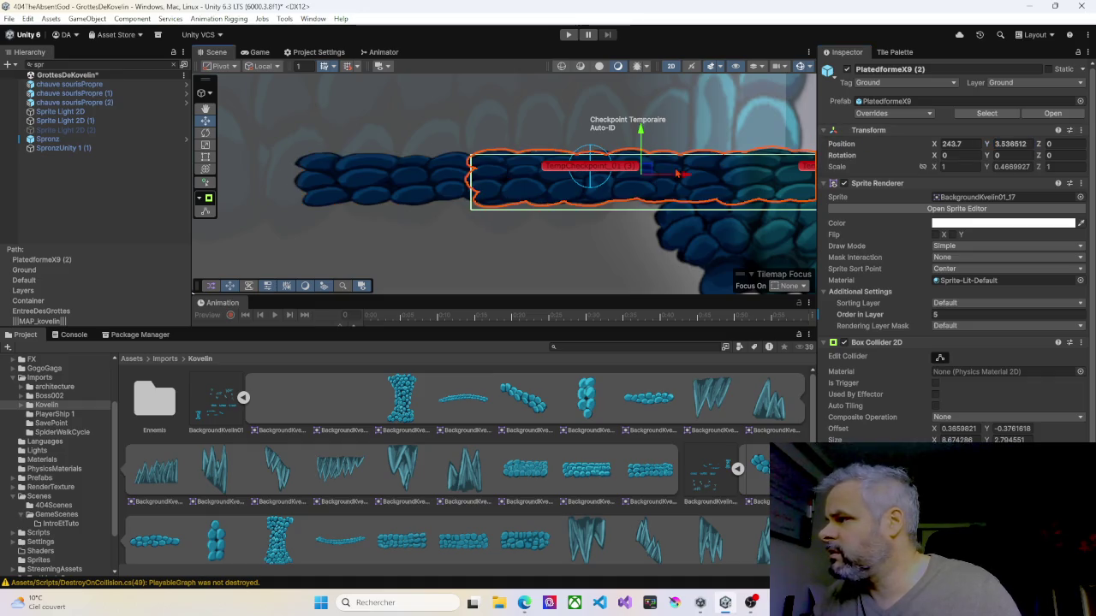
{"action": "left_click", "coordinate": [1012, 145]}
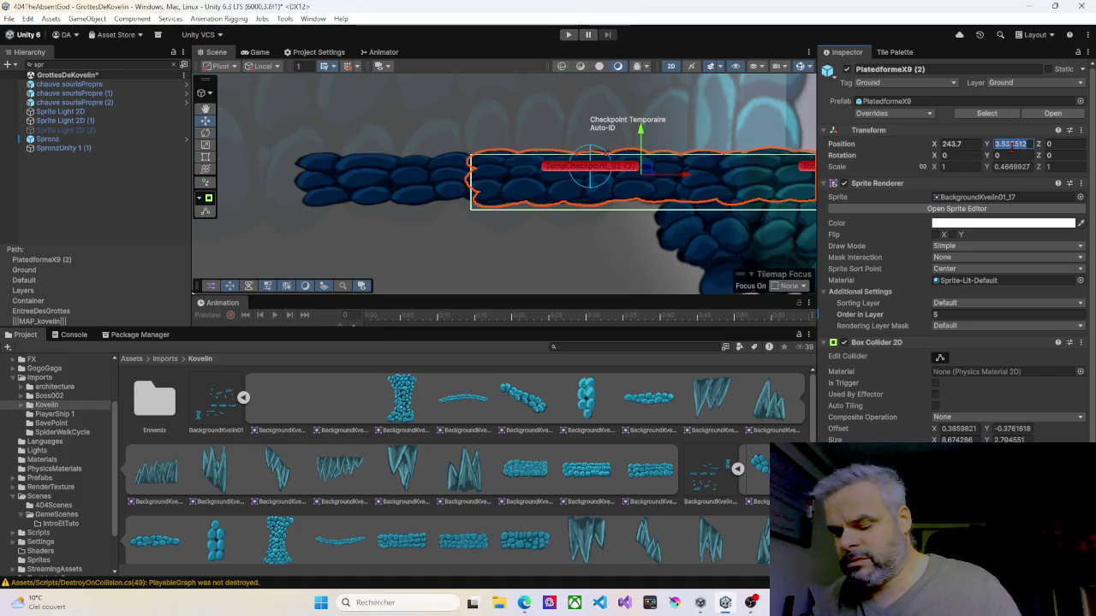
{"action": "type", "text": "3.5"}
- Set platform PlatedformeX9 (3)'s Position Y to 3.5
{"action": "left_click_drag", "start_coordinate": [726, 165], "coordinate": [480, 155]}
{"action": "left_click", "coordinate": [642, 170]}
{"action": "left_click", "coordinate": [997, 146]}
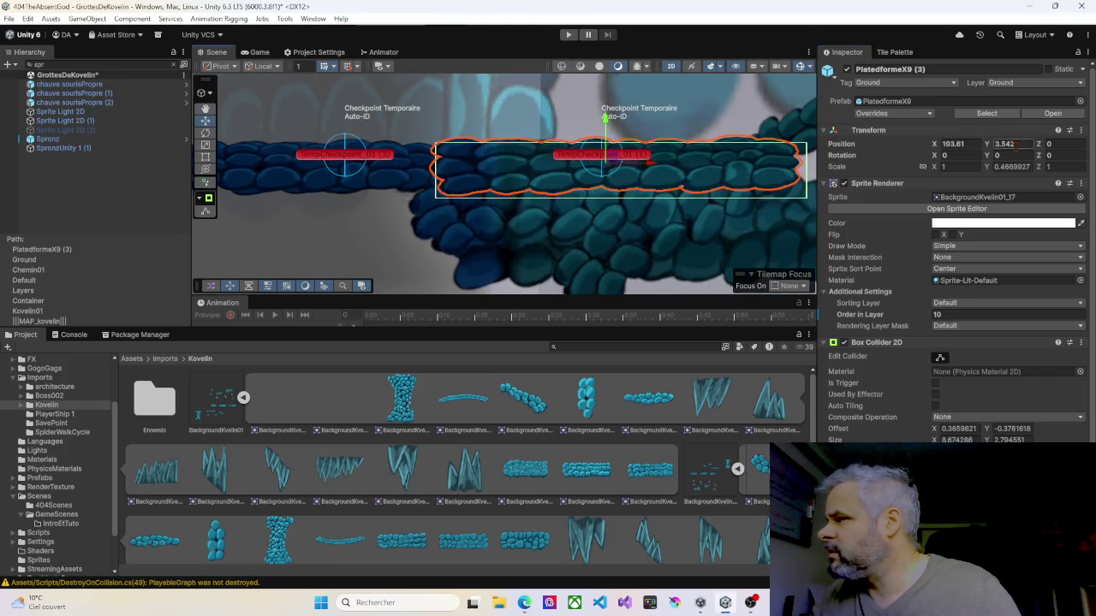
{"action": "type", "text": "3.5"}
{"action": "key", "text": "Return"}
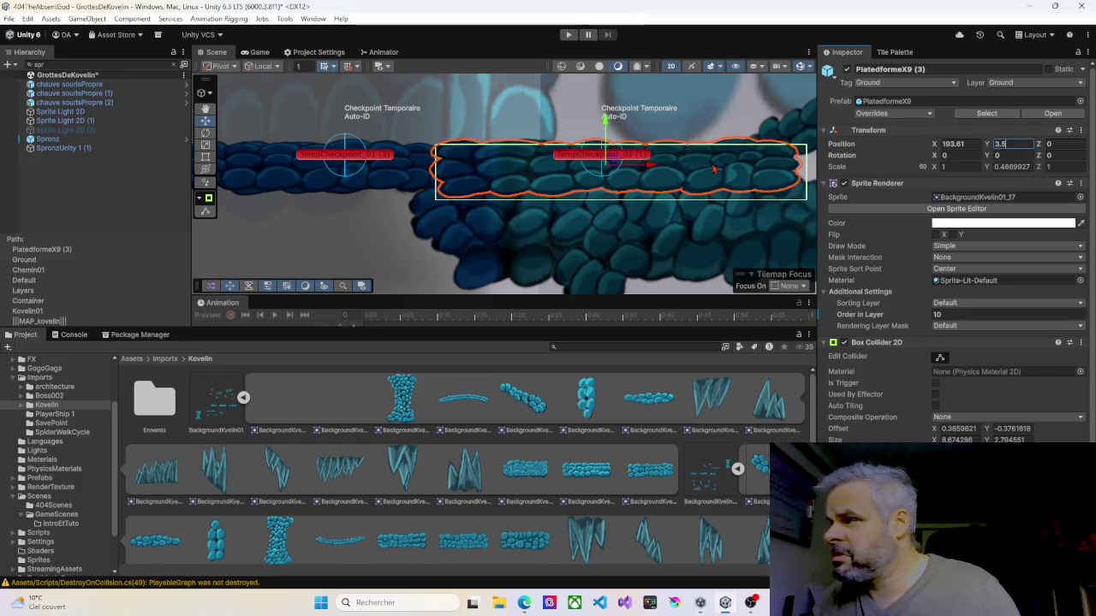
- Select all three cave platforms together in the Scene view
{"action": "left_click_drag", "start_coordinate": [614, 155], "coordinate": [589, 155]}
{"action": "scroll", "coordinate": [484, 175], "scroll_direction": "down", "scroll_amount": 3}
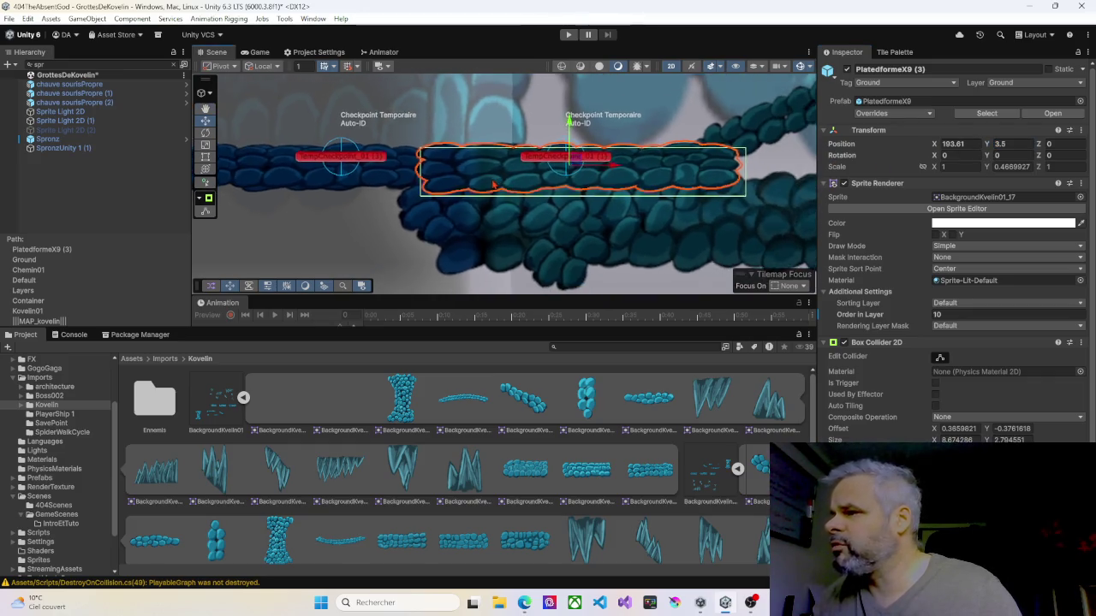
{"action": "left_click", "coordinate": [451, 160]}
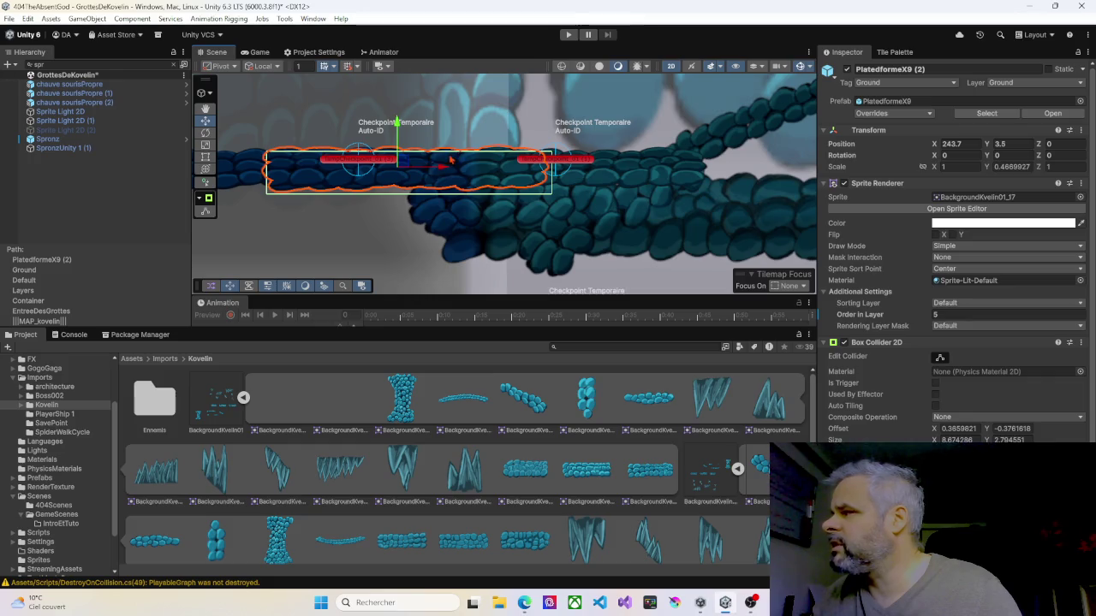
{"action": "left_click", "coordinate": [251, 175], "text": "shift"}
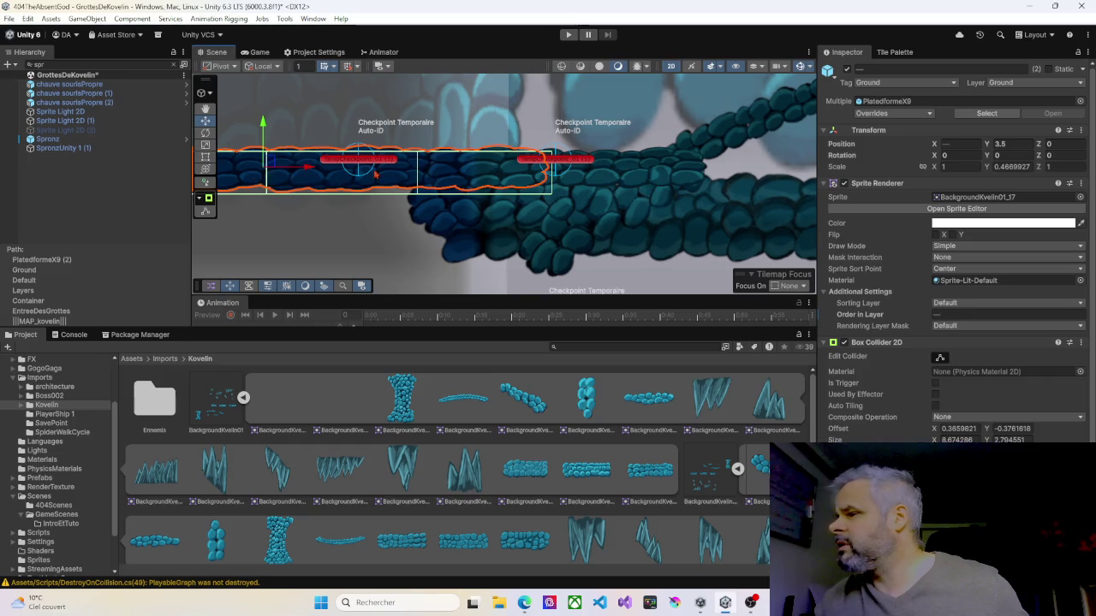
{"action": "left_click", "coordinate": [599, 172], "text": "shift"}
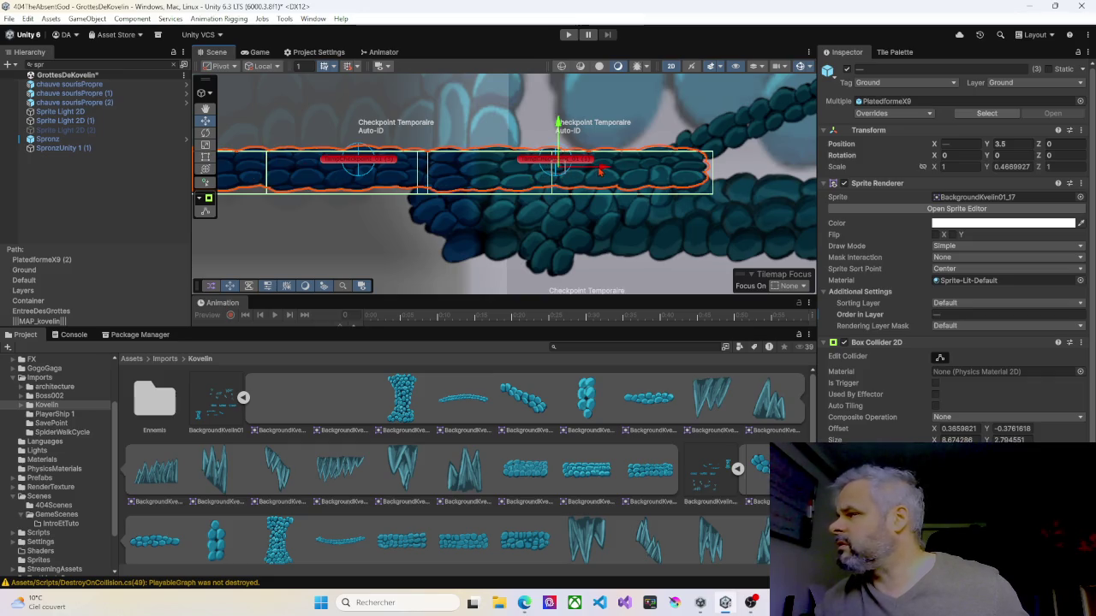
- Enter Play mode and walk the character right onto the upper platform
{"action": "left_click", "coordinate": [568, 35]}
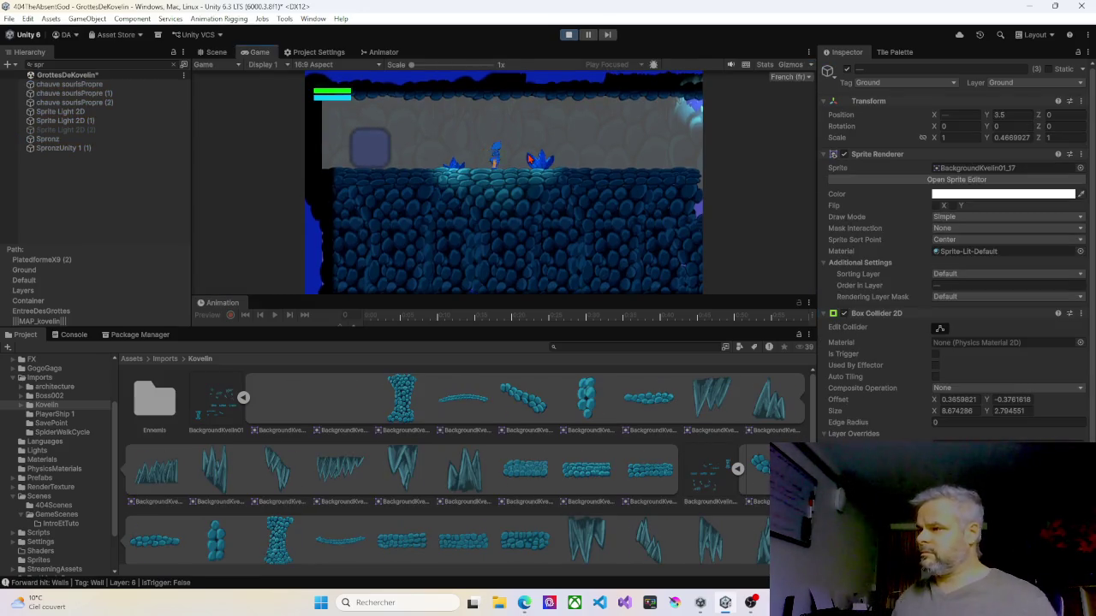
{"action": "key", "text": "Right"}
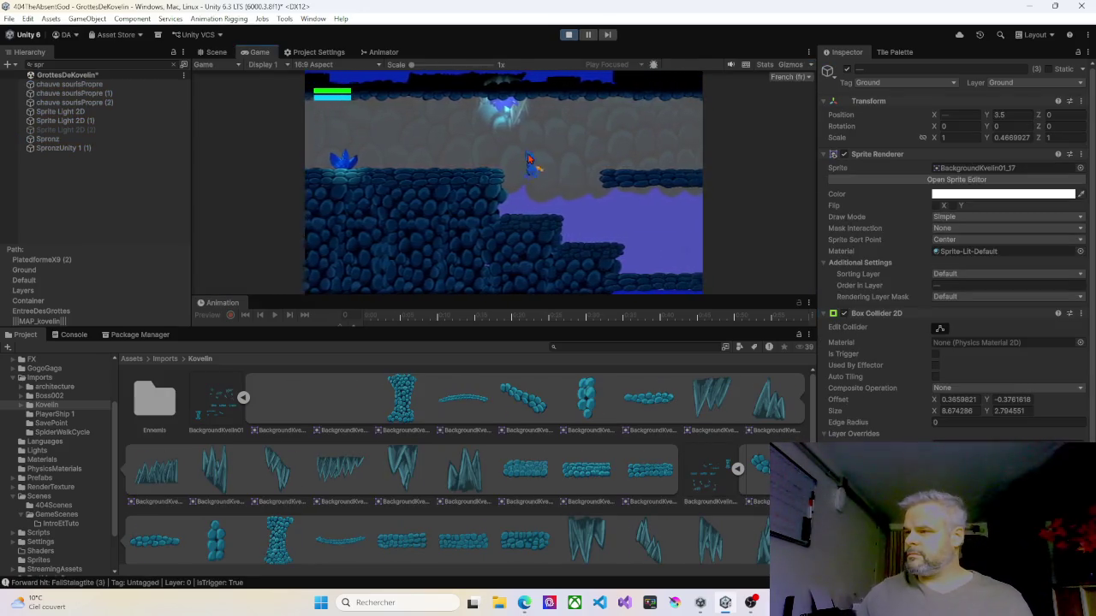
{"action": "key", "text": "Right"}
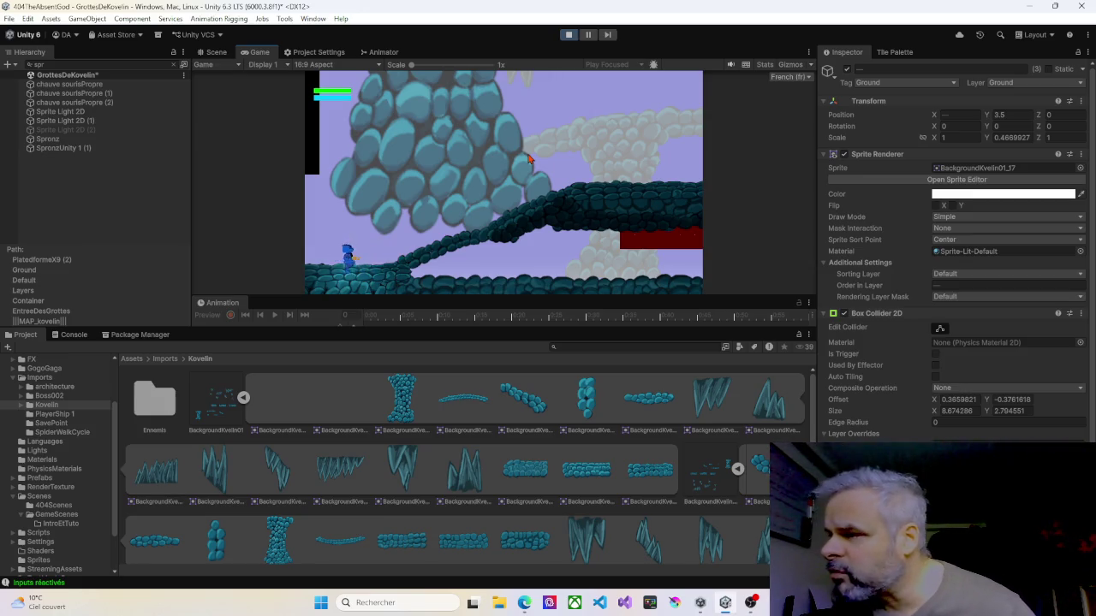
- Walk the character left into the next room and reach the temporary checkpoint
{"action": "key", "text": "Left"}
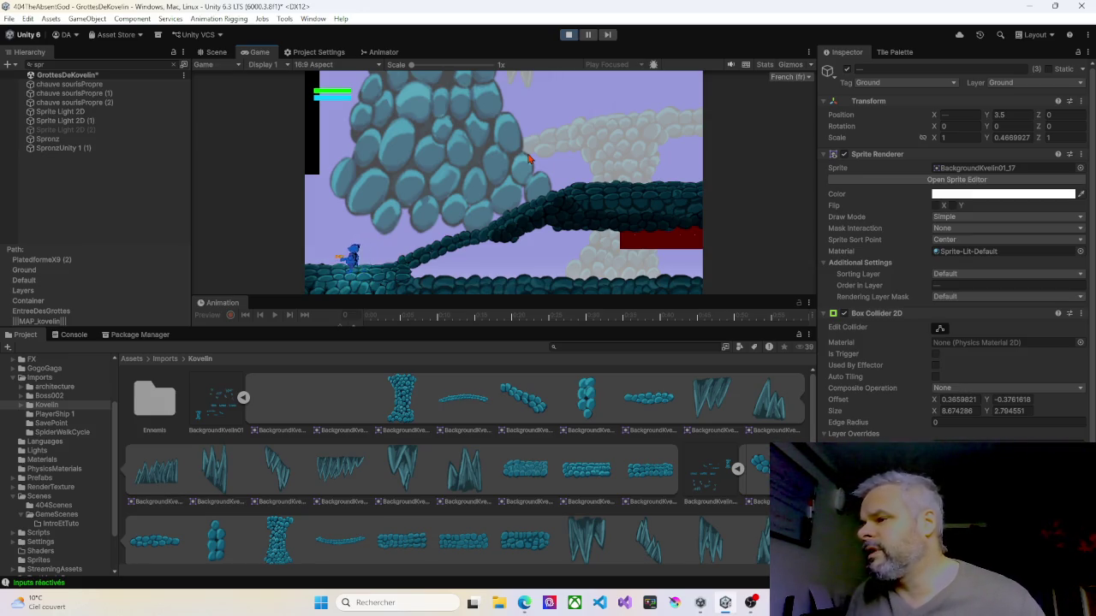
{"action": "key", "text": "Right"}
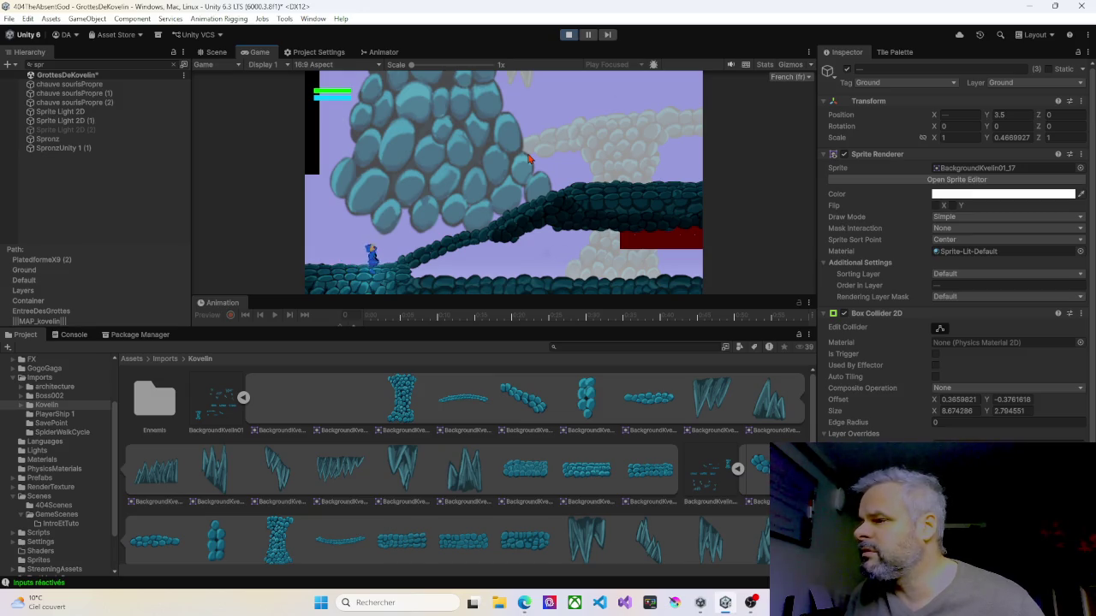
{"action": "key", "text": "Left"}
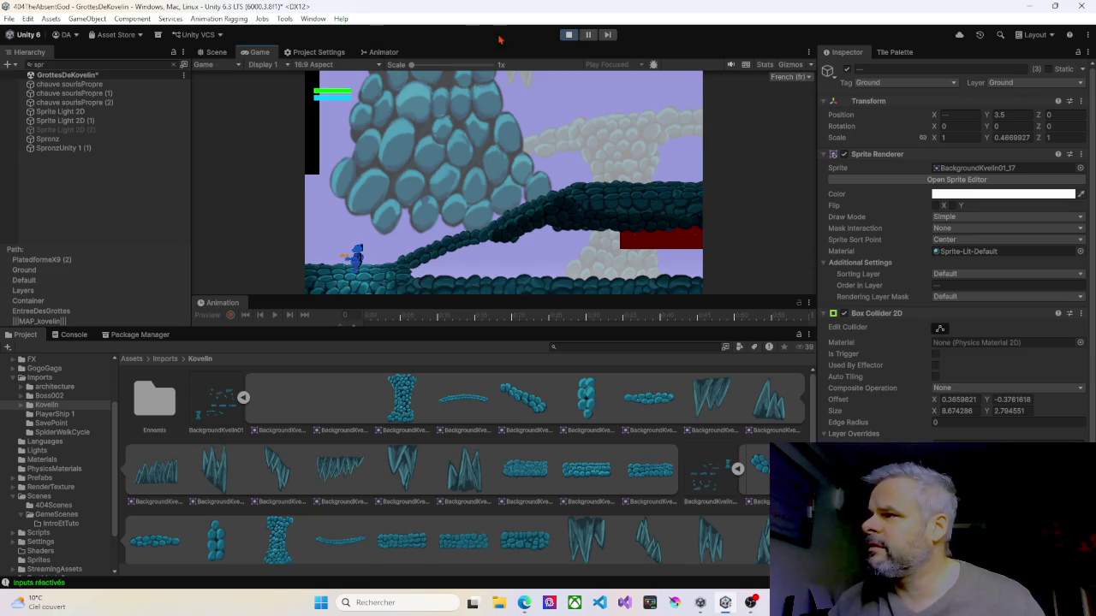
{"action": "key", "text": "Left"}
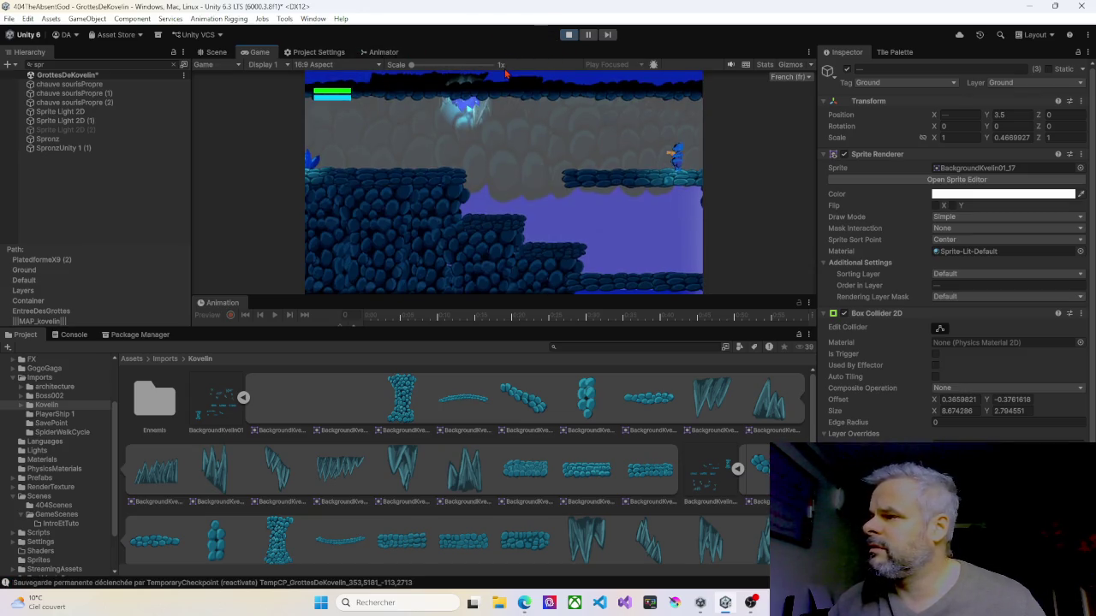
{"action": "key", "text": "Left"}
- Inspect the character on the upper cave platform in the Scene view, then return to the game
{"action": "left_click", "coordinate": [217, 52]}
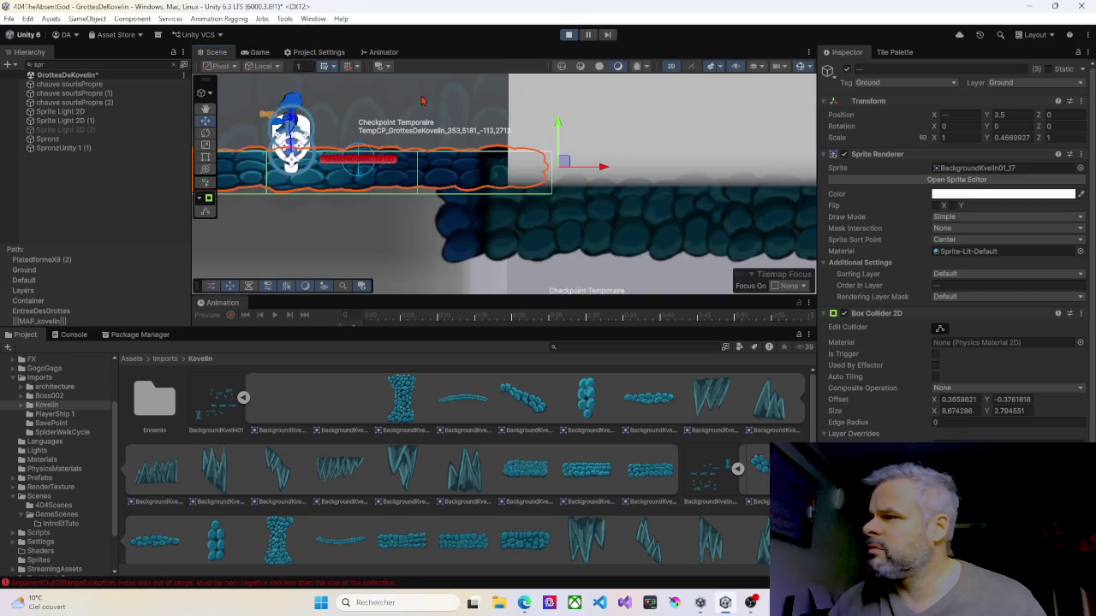
{"action": "scroll", "coordinate": [417, 120], "scroll_direction": "down", "scroll_amount": 3}
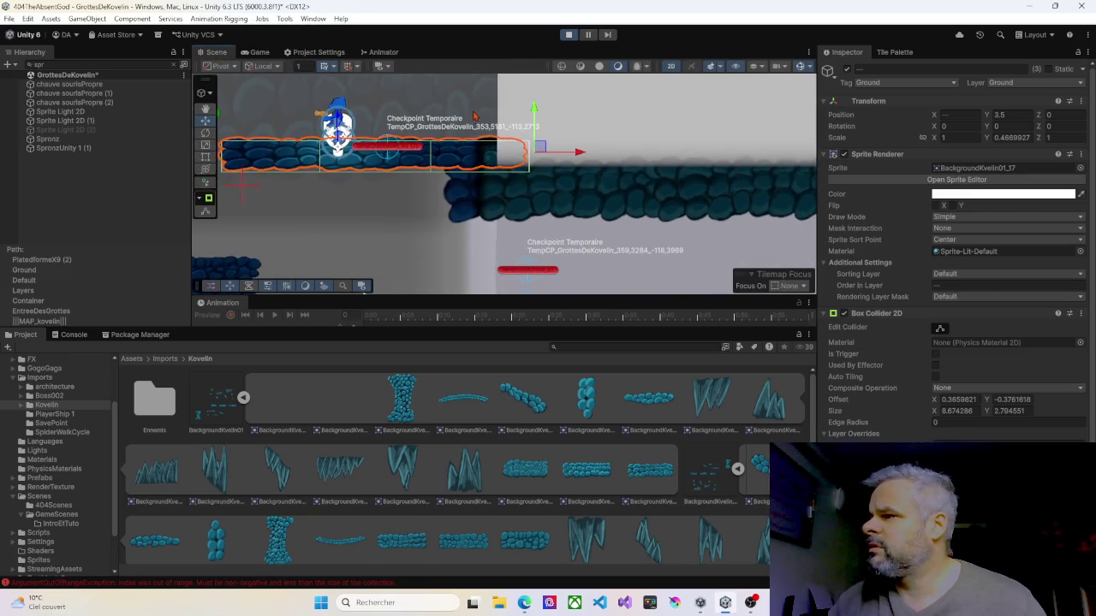
{"action": "left_click_drag", "start_coordinate": [423, 139], "coordinate": [377, 147]}
{"action": "key", "text": "Right"}
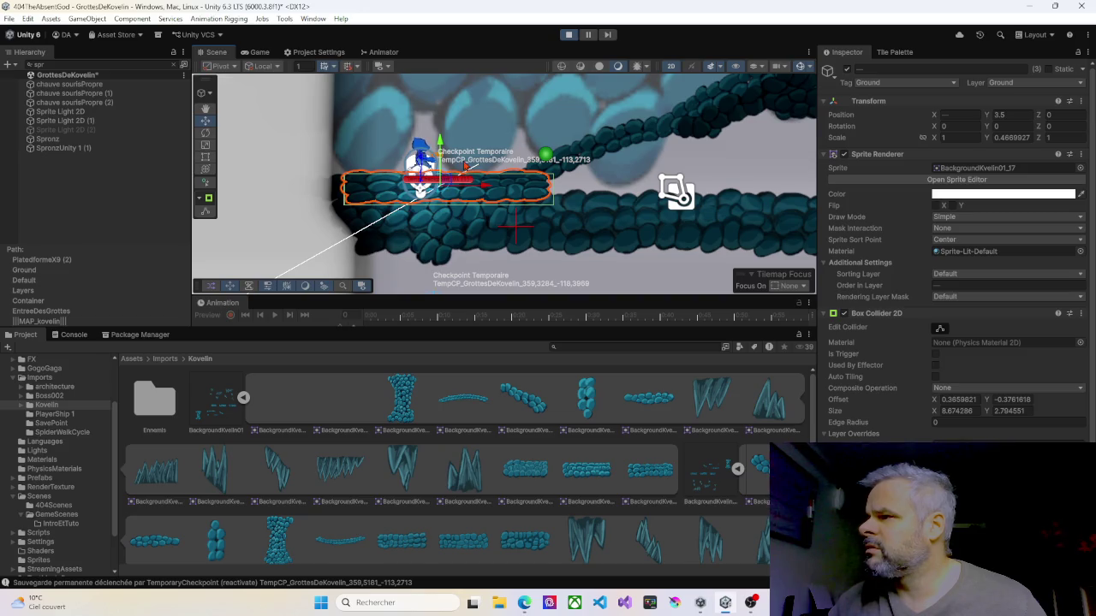
{"action": "left_click", "coordinate": [264, 53]}
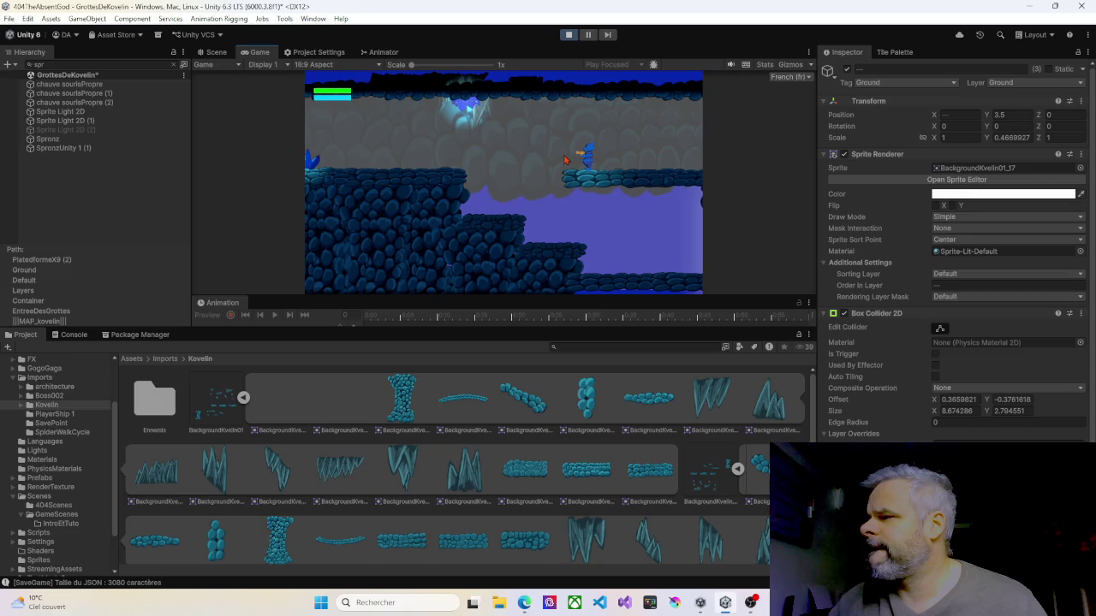
- Inspect rock sprite BackgroundKvelin02_5 (Order in Layer 0) near the checkpoint platform in the Scene view
{"action": "left_click", "coordinate": [226, 56]}
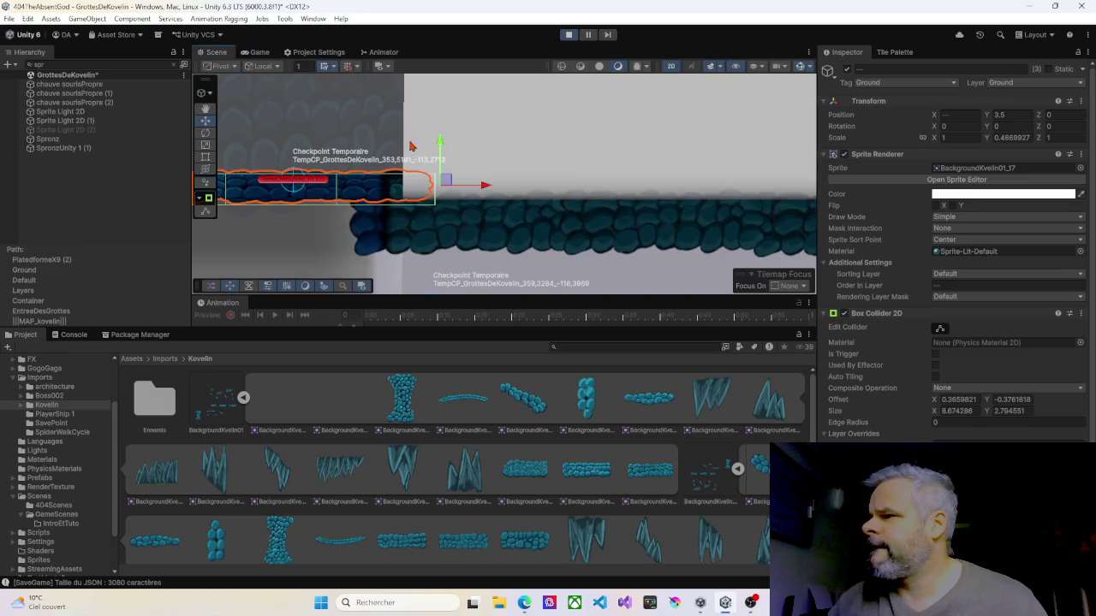
{"action": "scroll", "coordinate": [410, 146], "scroll_direction": "down", "scroll_amount": 5}
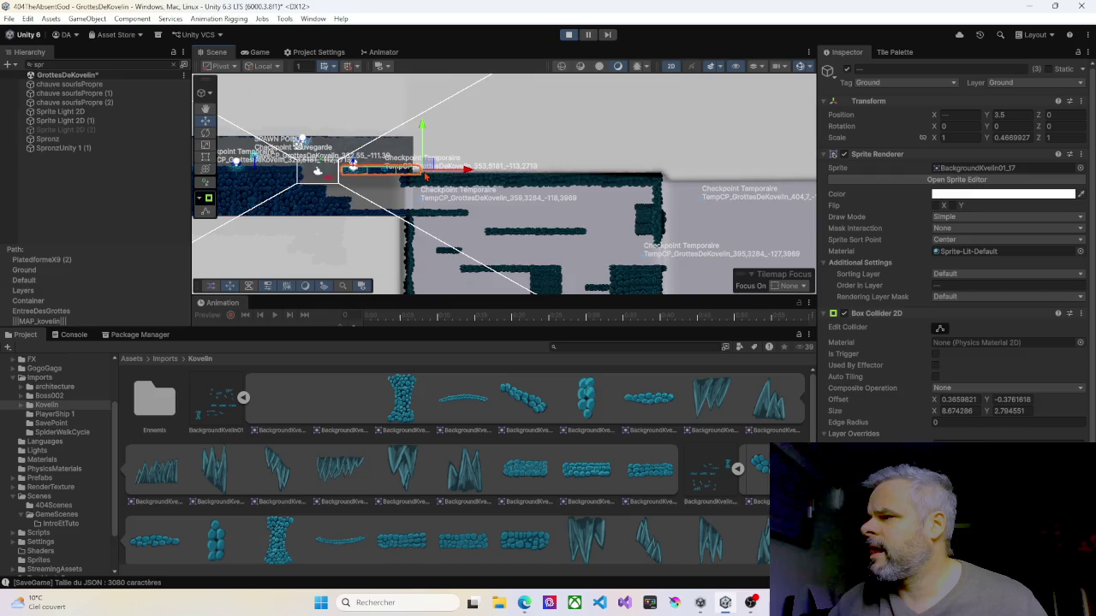
{"action": "scroll", "coordinate": [426, 176], "scroll_direction": "down", "scroll_amount": 3}
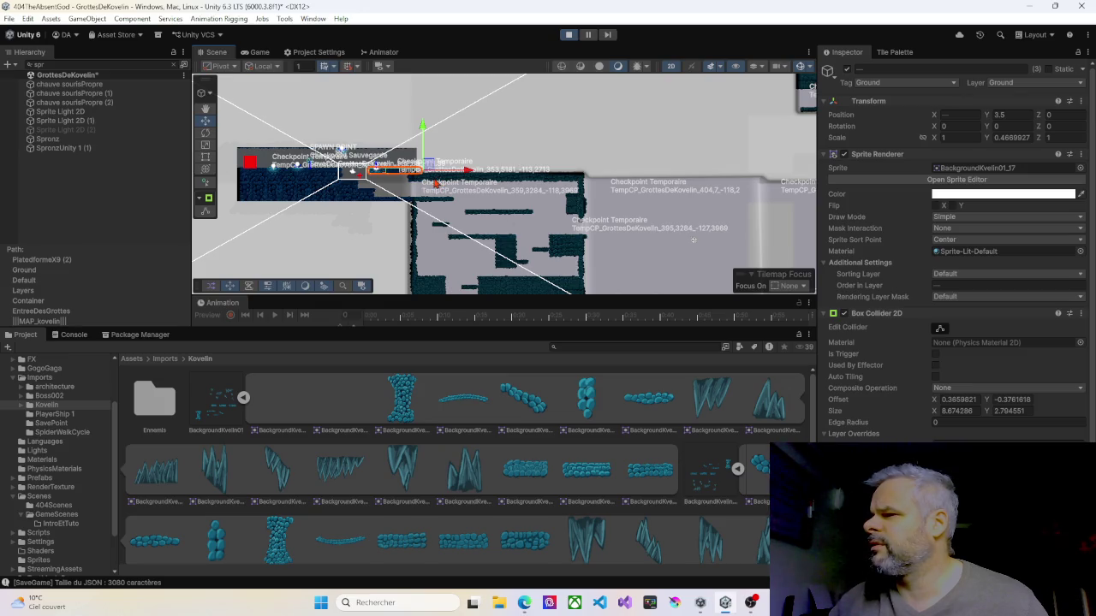
{"action": "scroll", "coordinate": [435, 182], "scroll_direction": "up", "scroll_amount": 6}
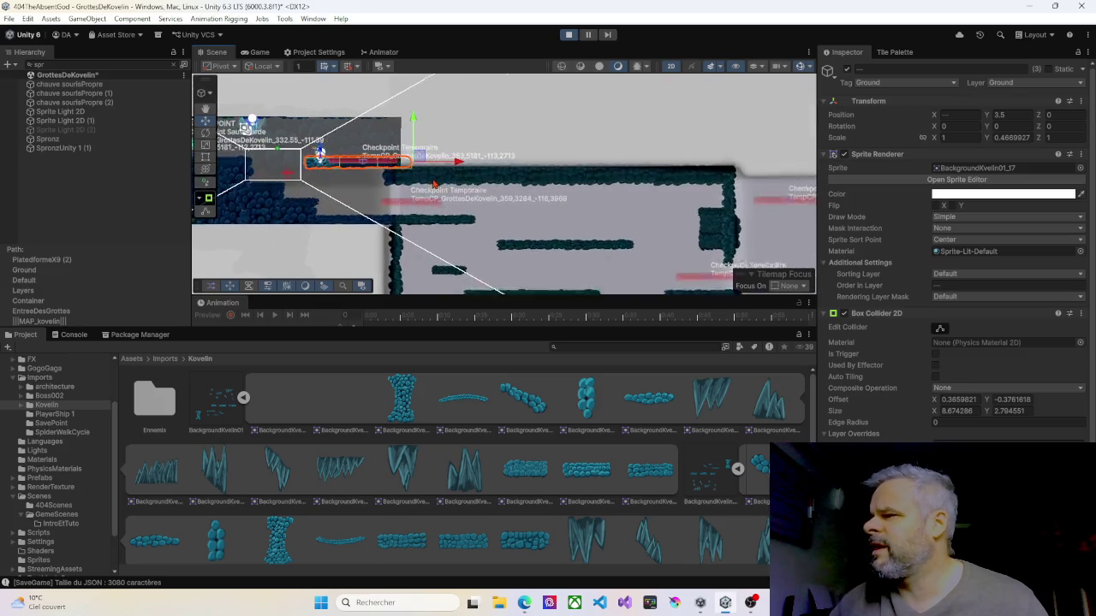
{"action": "scroll", "coordinate": [434, 182], "scroll_direction": "up", "scroll_amount": 3}
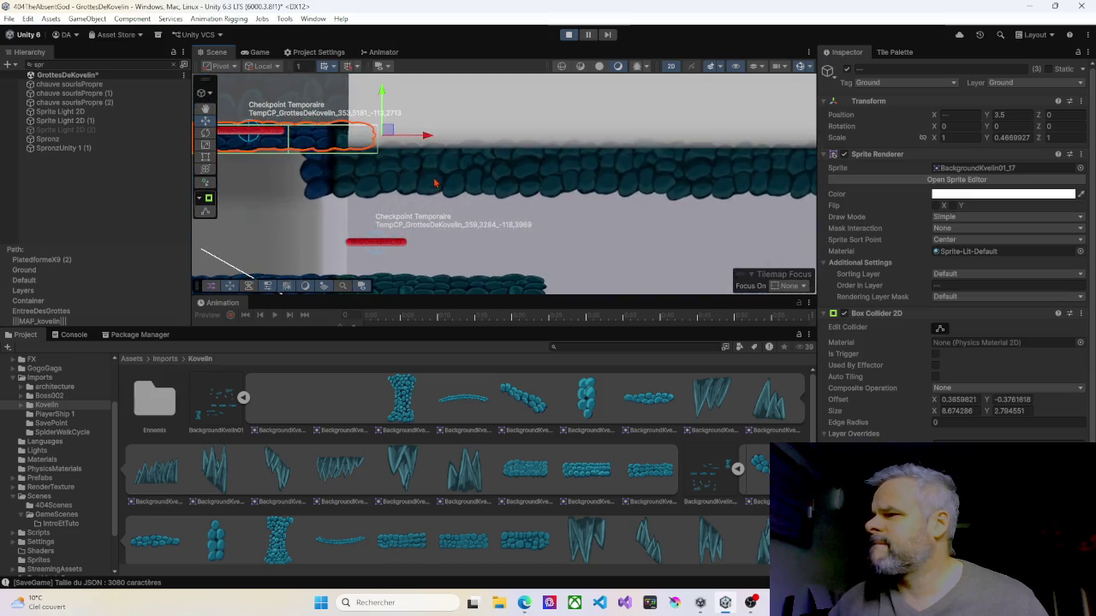
{"action": "left_click", "coordinate": [430, 165]}
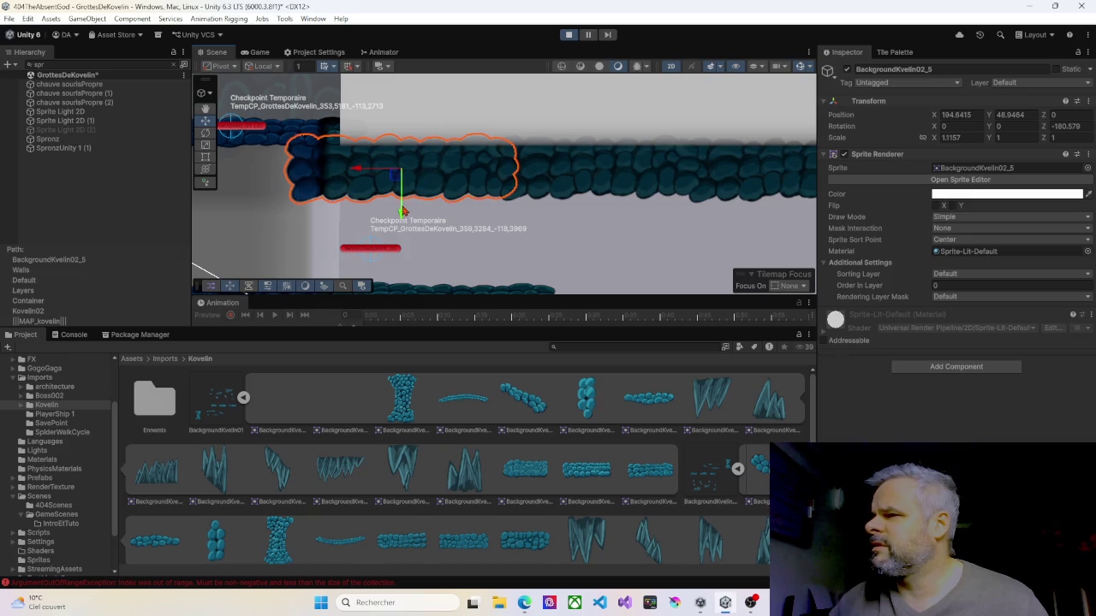
{"action": "scroll", "coordinate": [397, 212], "scroll_direction": "down", "scroll_amount": 5}
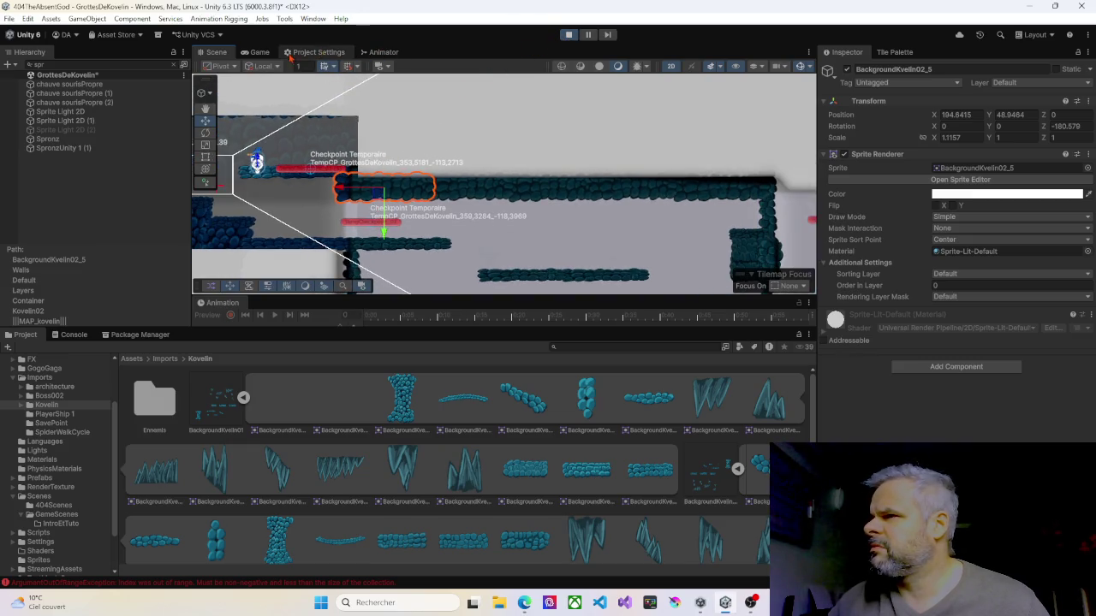
- Walk the character off the platform, down to the floor and jump onto the middle ledge
{"action": "key", "text": "Left"}
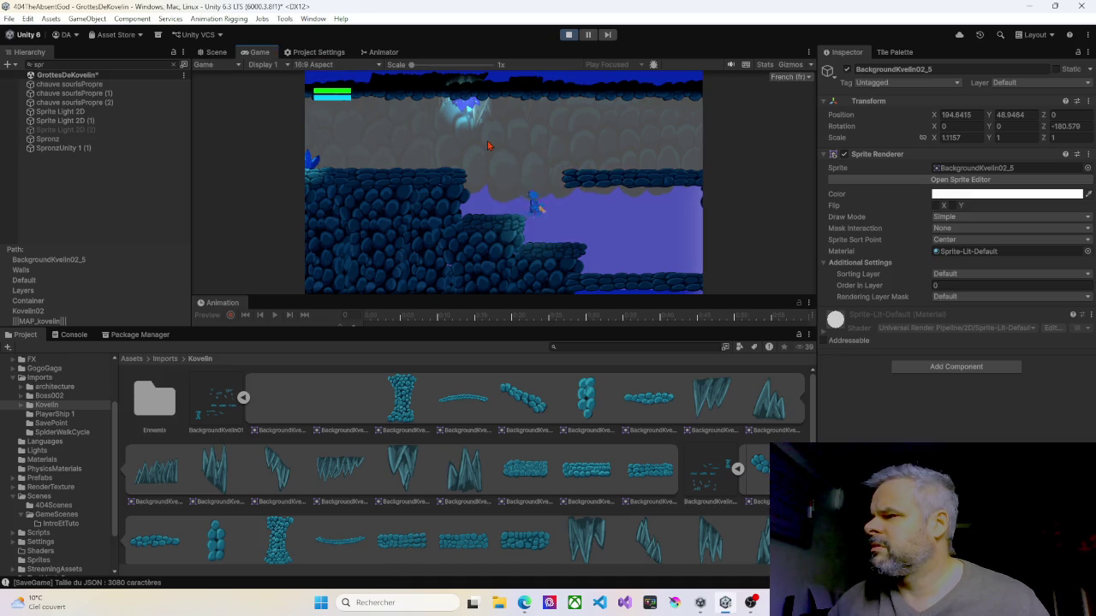
{"action": "key", "text": "Right"}
{"action": "key", "text": "Right"}
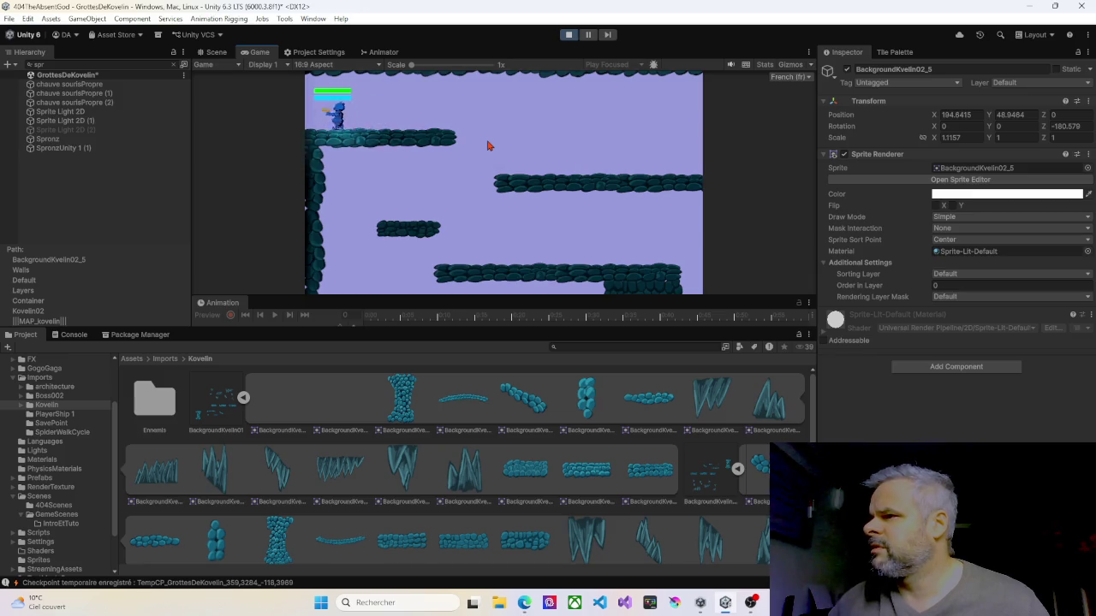
{"action": "key", "text": "Left"}
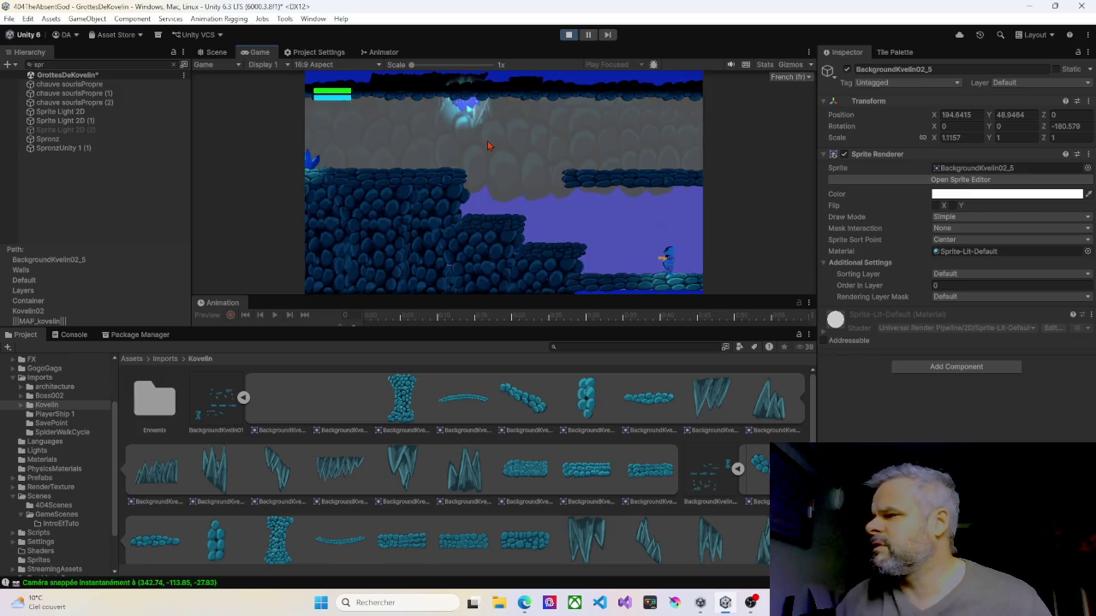
{"action": "key", "text": "Left"}
{"action": "key", "text": "space"}
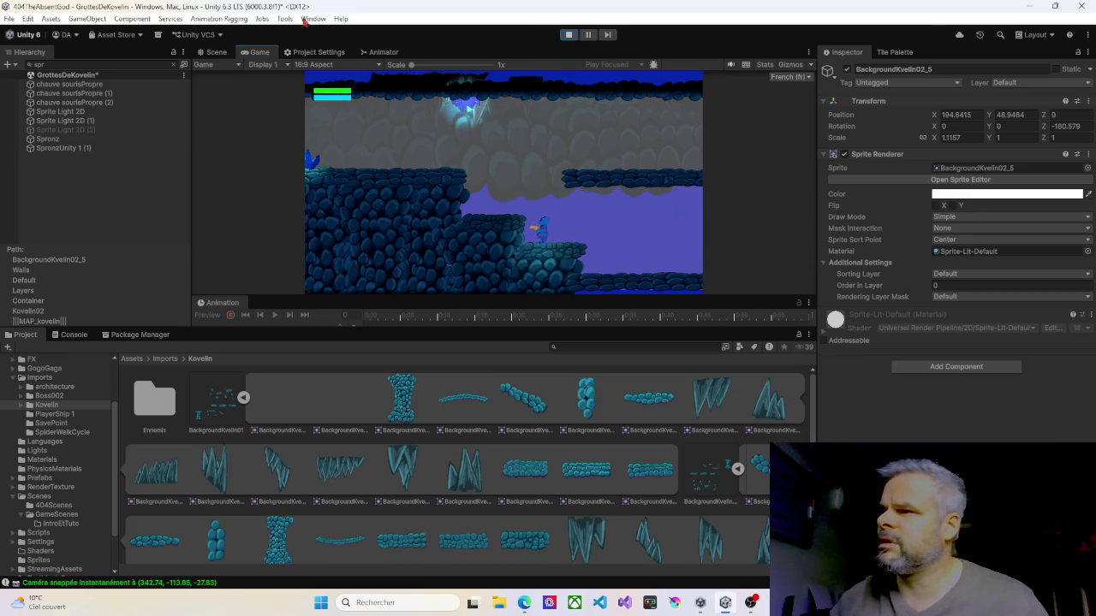
- Check the checkpoint area in the Scene view, then return to the running game
{"action": "left_click", "coordinate": [227, 53]}
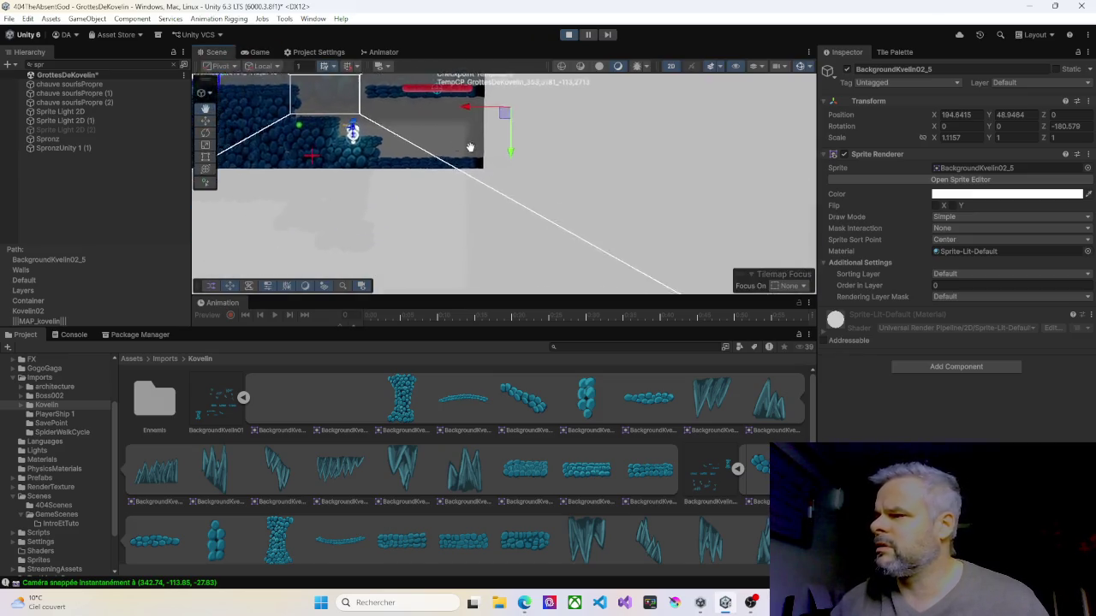
{"action": "scroll", "coordinate": [444, 224], "scroll_direction": "down", "scroll_amount": 5}
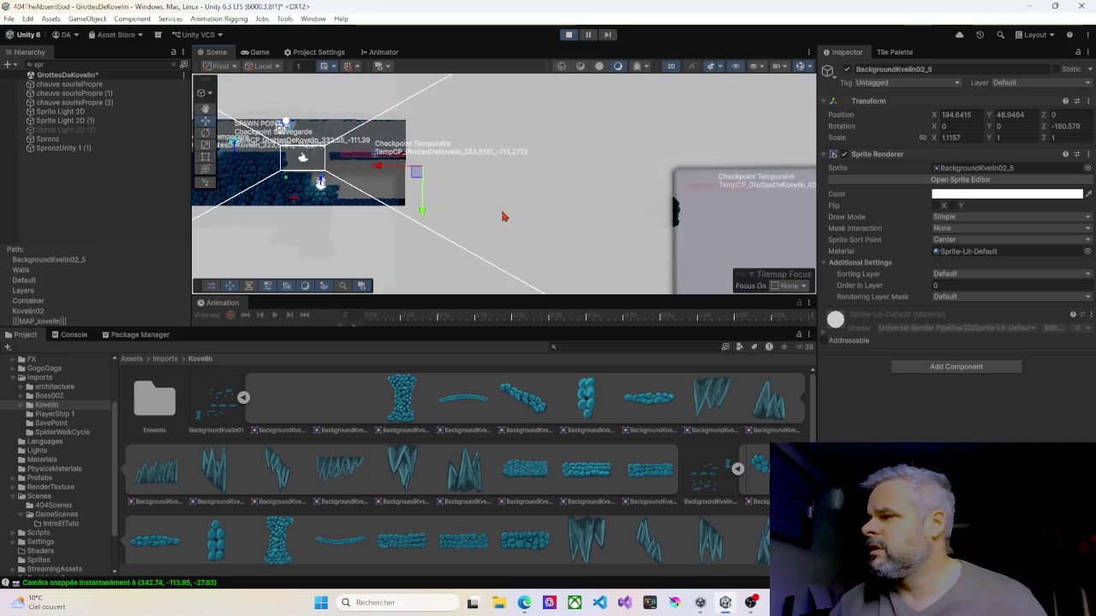
{"action": "mouse_move", "coordinate": [556, 235]}
{"action": "left_mouse_down"}
{"action": "mouse_move", "coordinate": [548, 166]}
{"action": "mouse_move", "coordinate": [505, 150]}
{"action": "mouse_move", "coordinate": [561, 187]}
{"action": "left_mouse_up"}
{"action": "scroll", "coordinate": [562, 187], "scroll_direction": "up", "scroll_amount": 1}
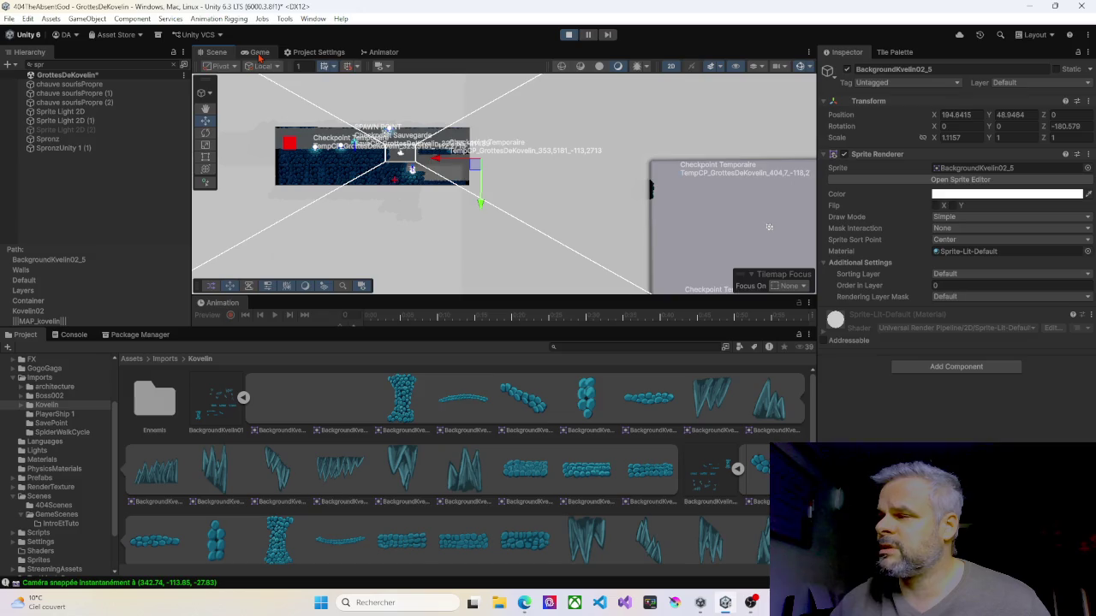
{"action": "left_click", "coordinate": [260, 56]}
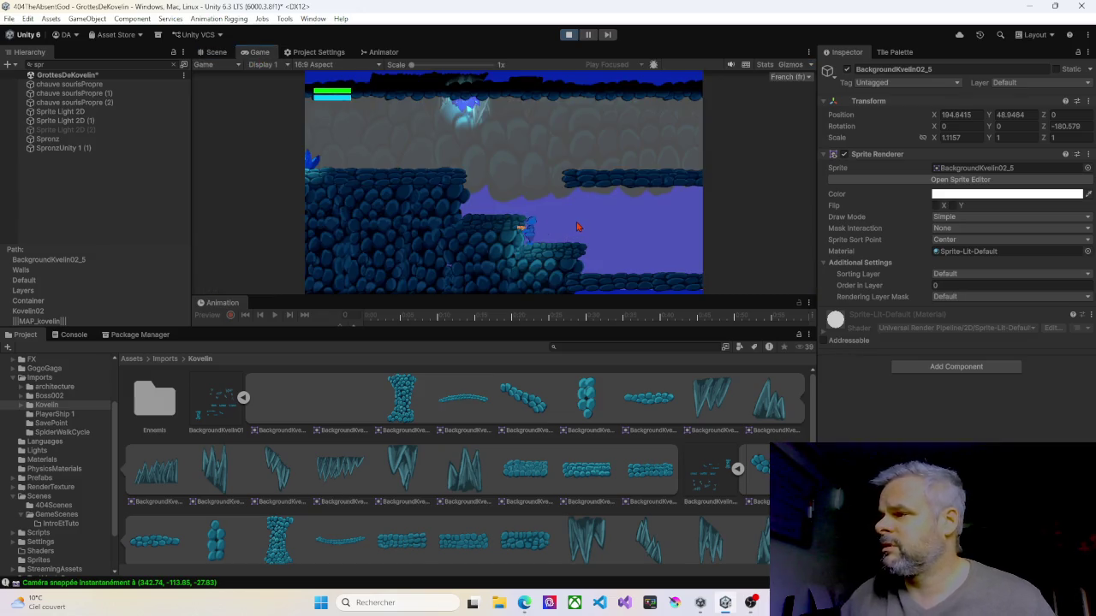
- Climb the character up the ledges onto the rock platform and into the next cave area
{"action": "key", "text": "space"}
{"action": "key", "text": "Right"}
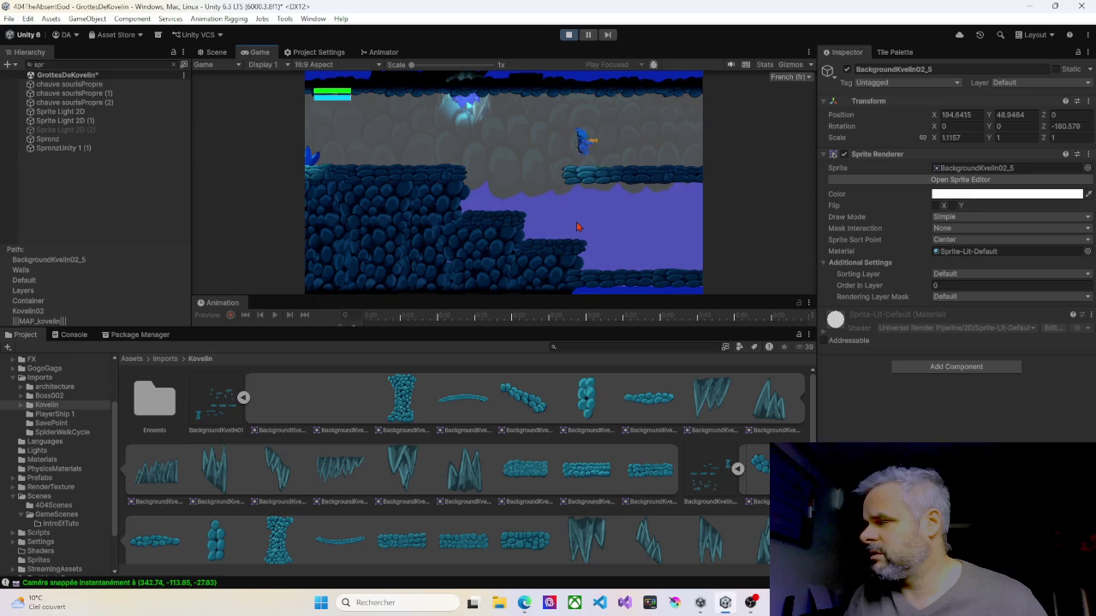
{"action": "key", "text": "Right"}
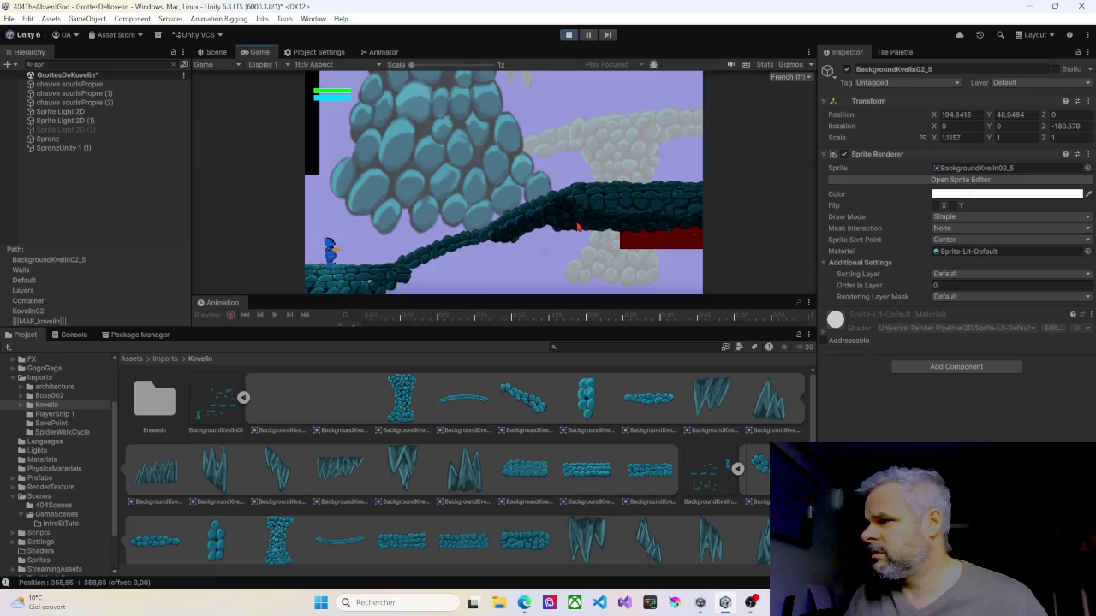
{"action": "key", "text": "space"}
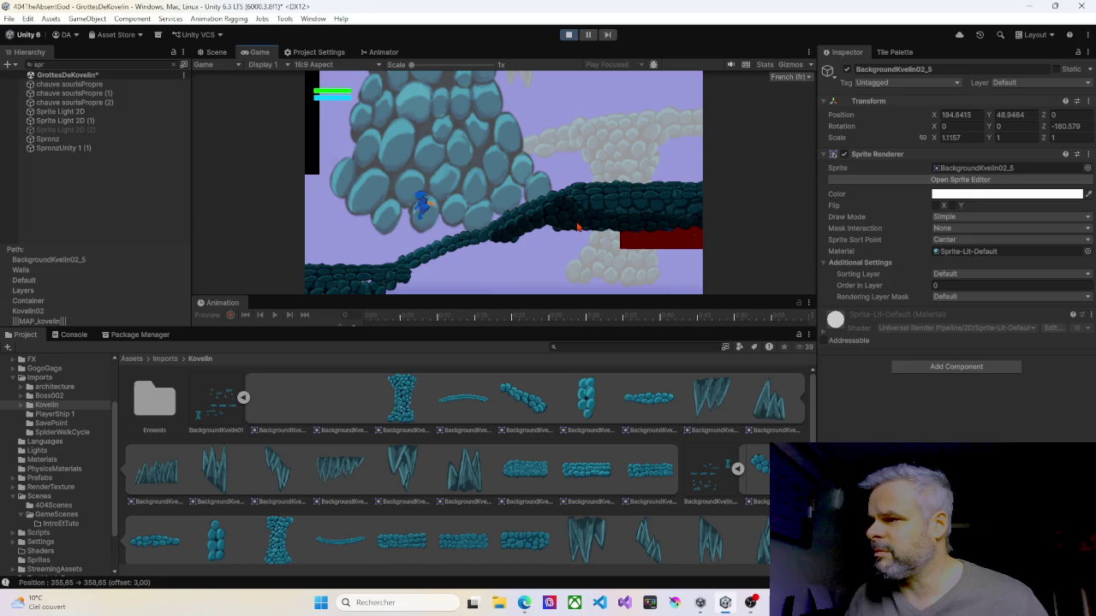
{"action": "key", "text": "Right"}
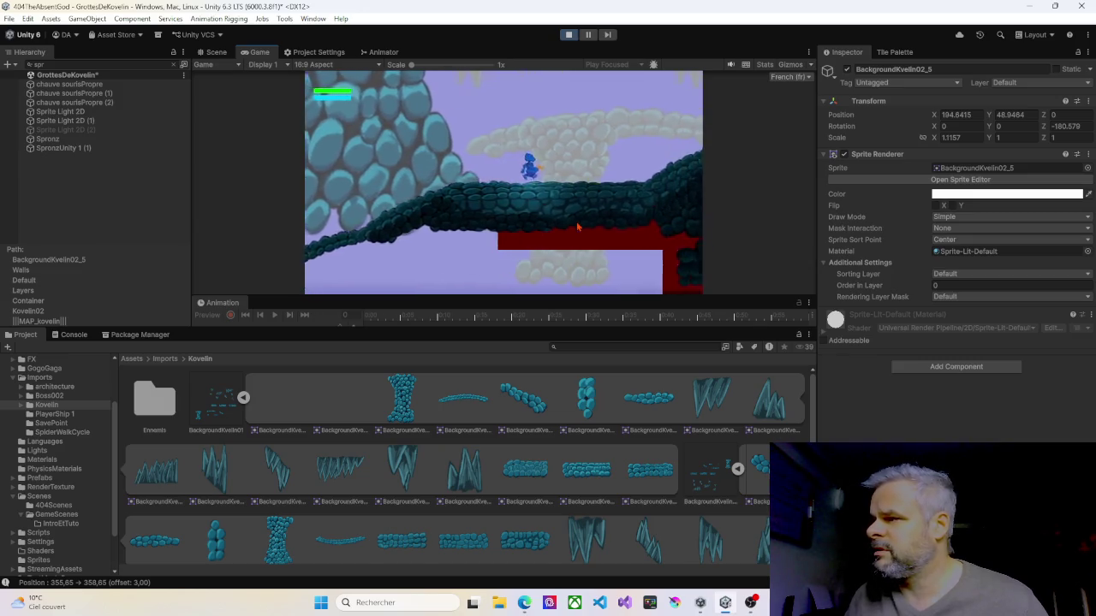
{"action": "key", "text": "Right"}
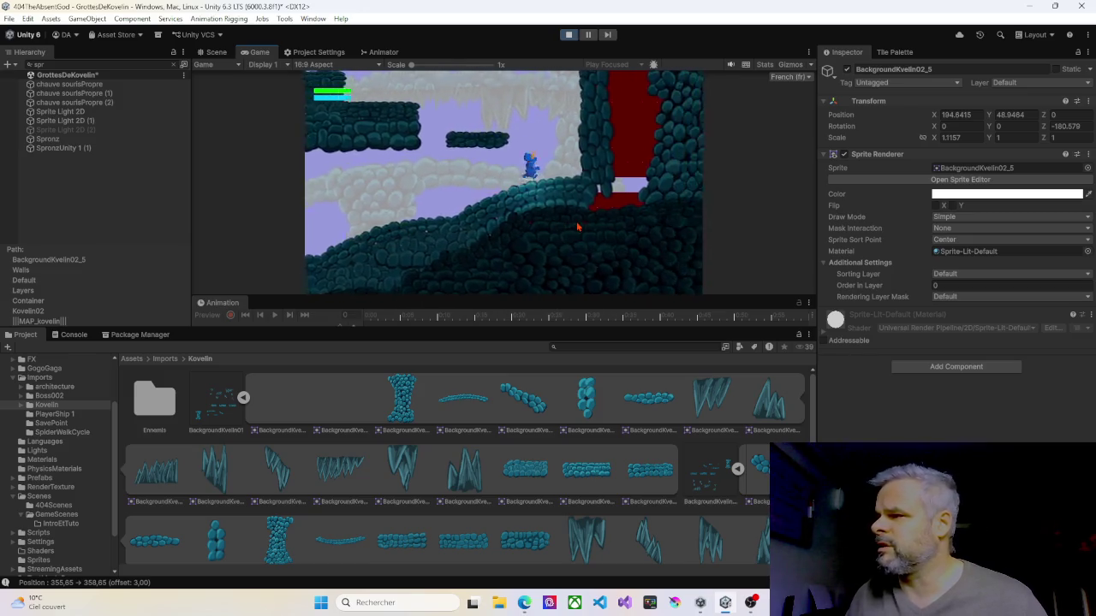
- Walk back to the left ledge, shoot the enemy, then move right past it
{"action": "key", "text": "Left"}
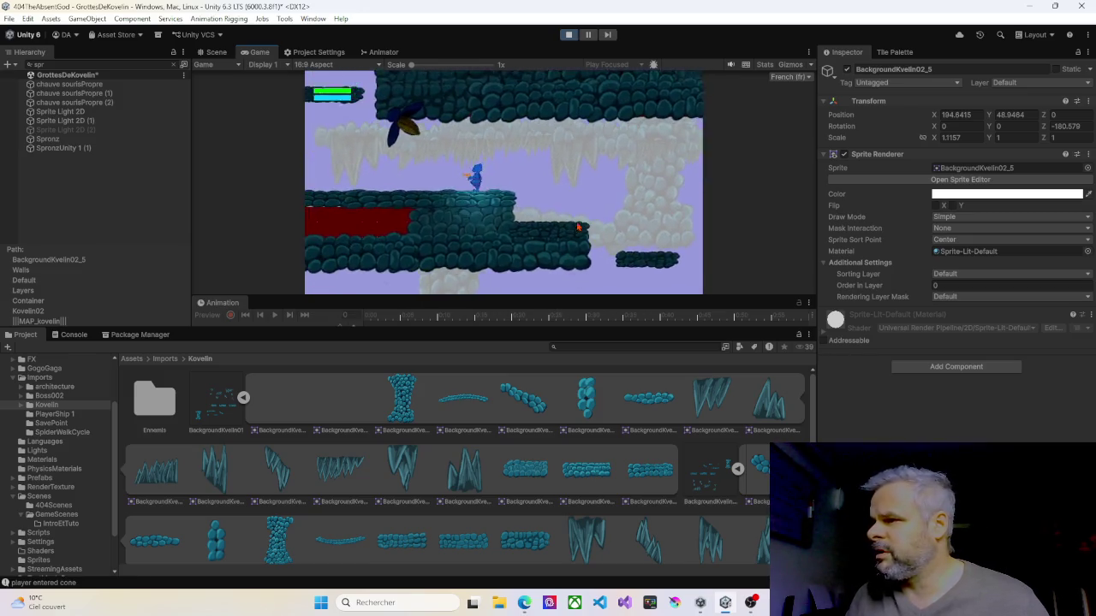
{"action": "key", "text": "Left"}
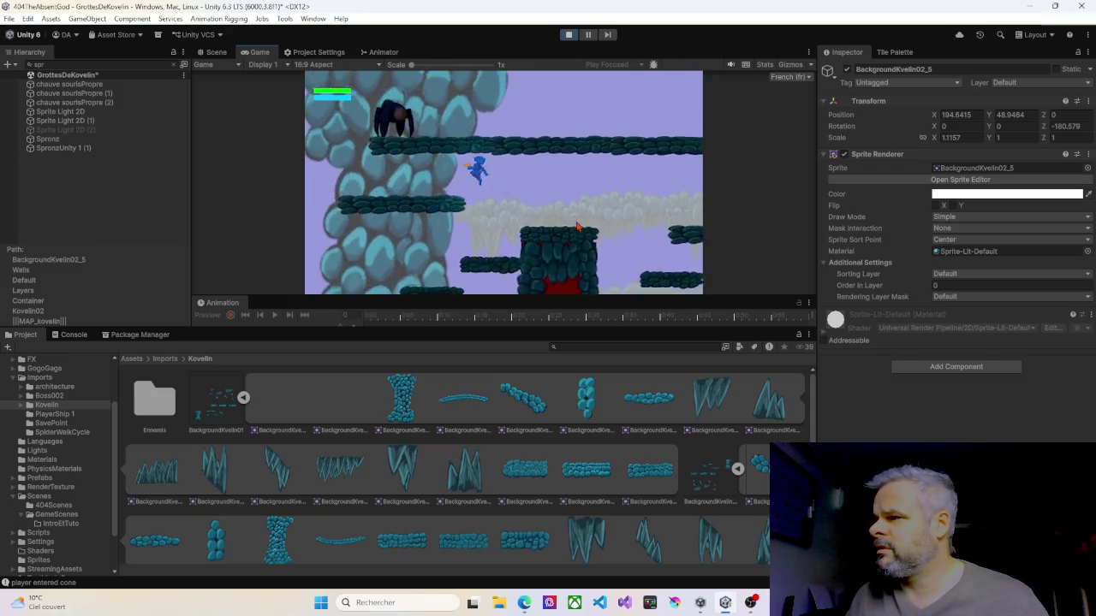
{"action": "key", "text": "Left"}
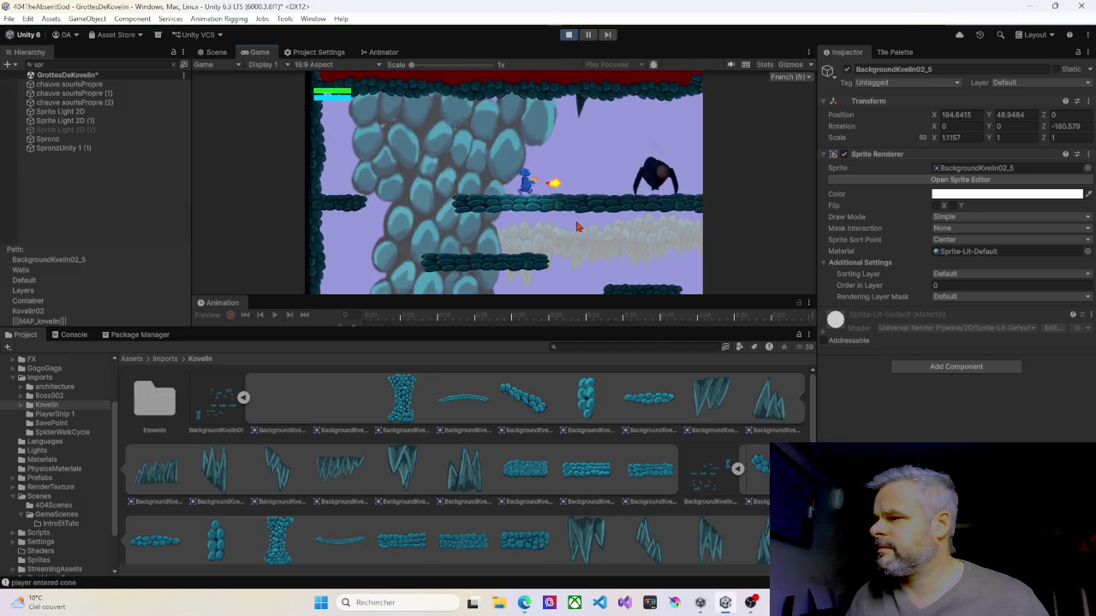
{"action": "key", "text": "space"}
{"action": "key", "text": "Right"}
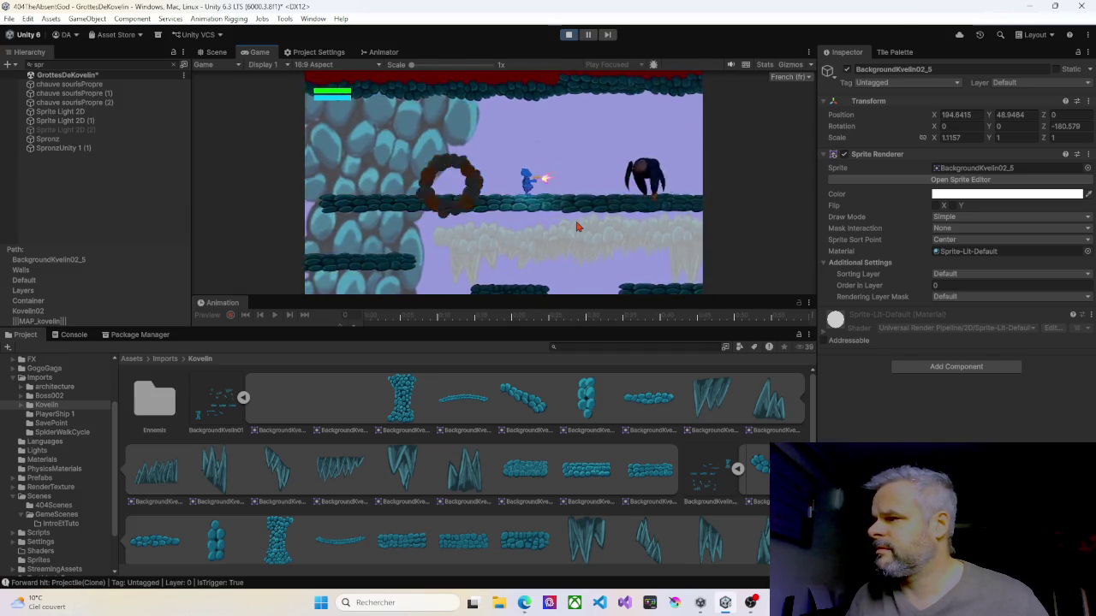
{"action": "key", "text": "Right"}
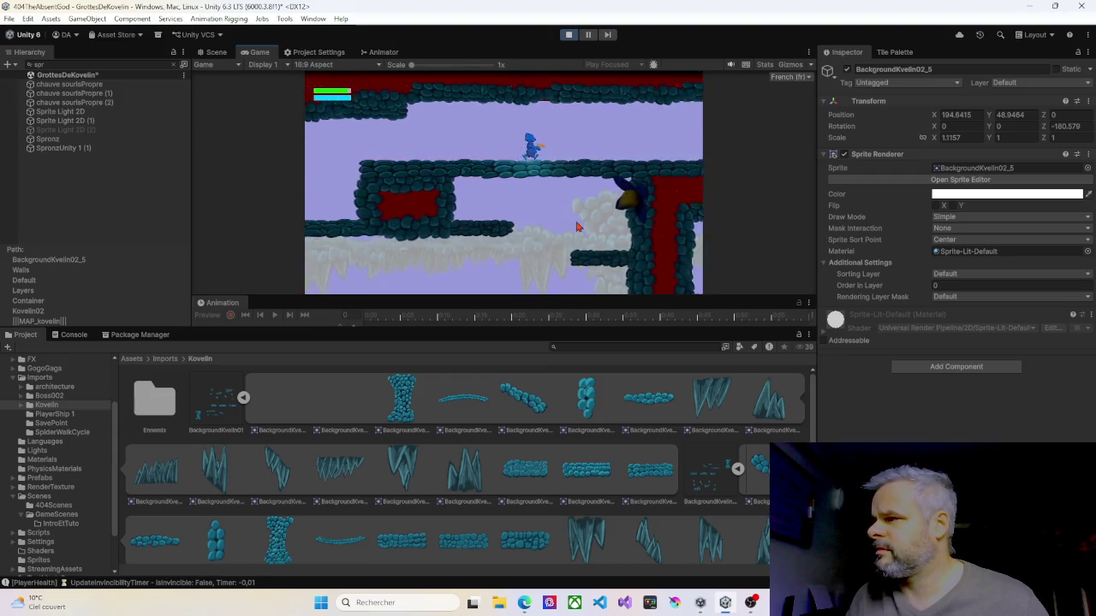
- Hop across the ledges and floating platform until checkpoint TempCP_GrottesDeKovelin saves
{"action": "key", "text": "Right"}
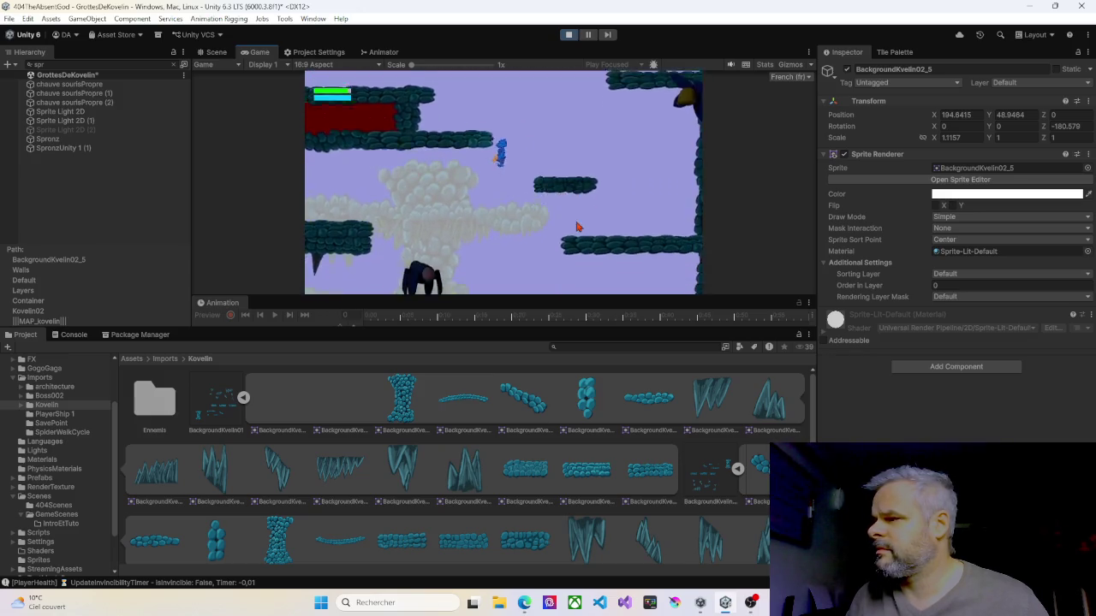
{"action": "key", "text": "Left"}
{"action": "key", "text": "Right"}
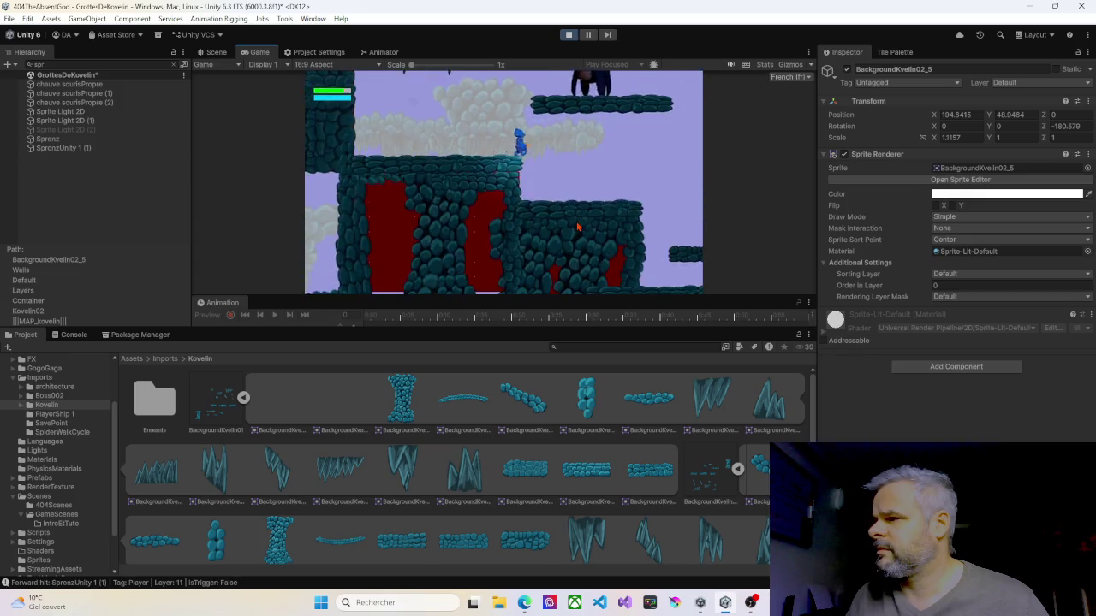
{"action": "key", "text": "Right"}
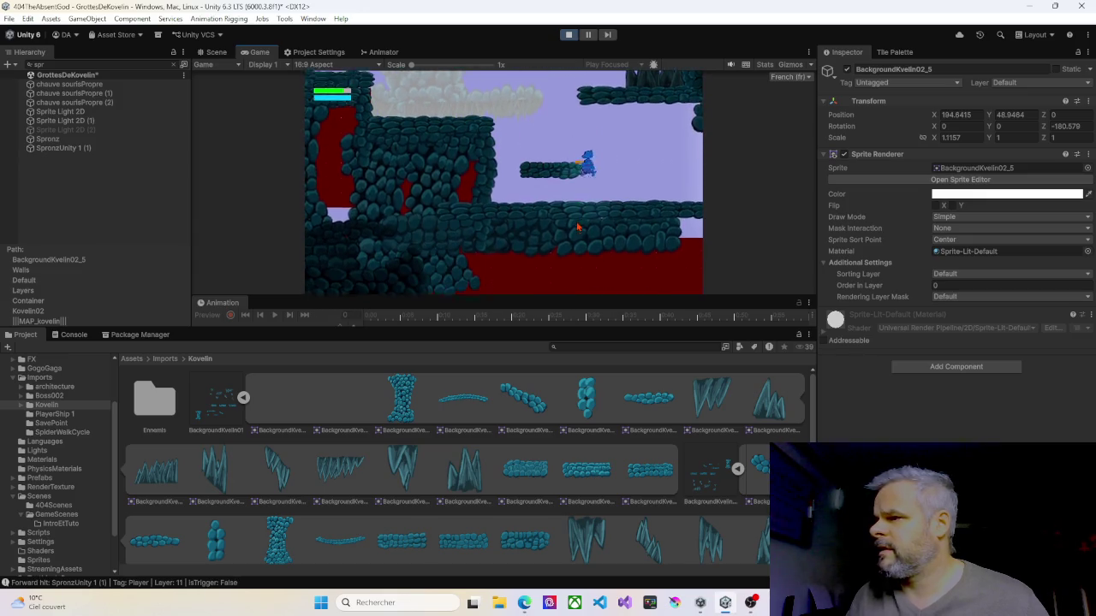
{"action": "key", "text": "Right"}
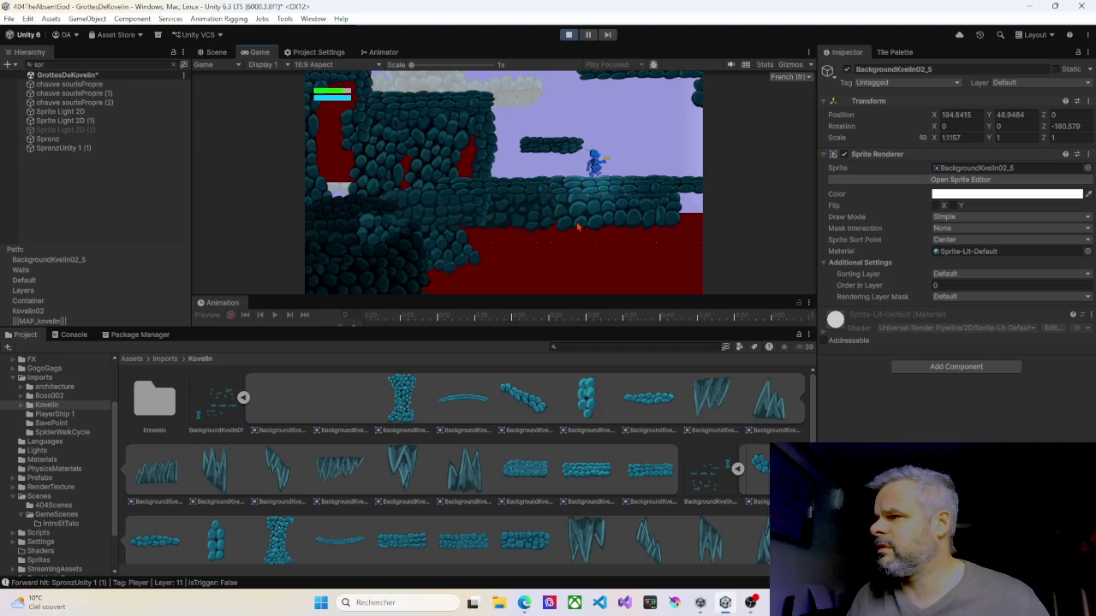
{"action": "key", "text": "Left"}
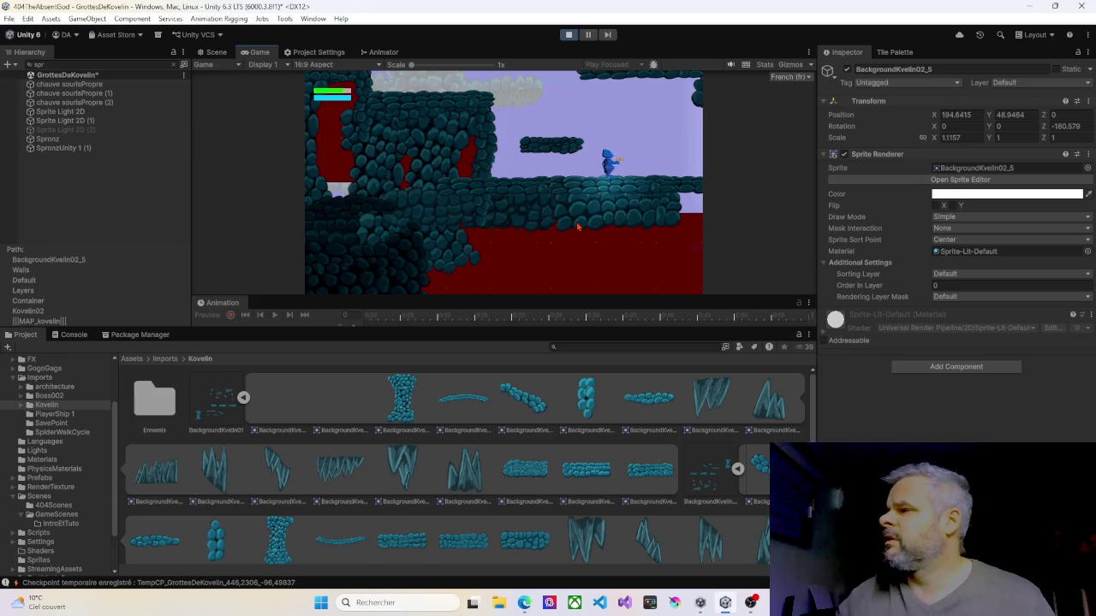
- Stop Play mode and slide thin platform BackgroundKvelin01_17 (4) to X 269.34
{"action": "left_click", "coordinate": [569, 35]}
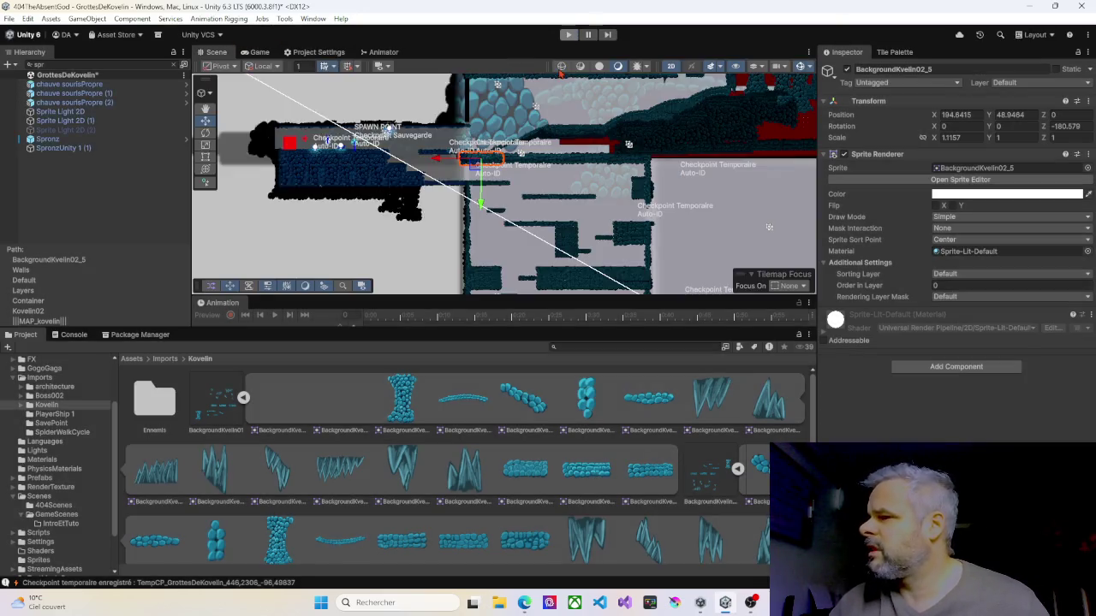
{"action": "scroll", "coordinate": [539, 173], "scroll_direction": "up", "scroll_amount": 5}
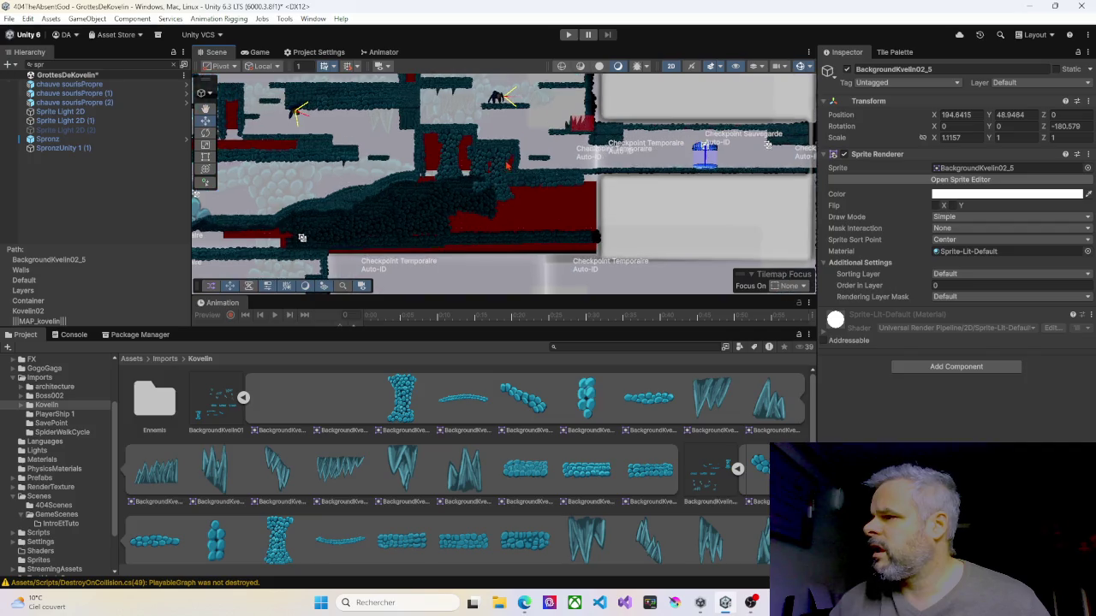
{"action": "left_click", "coordinate": [544, 182]}
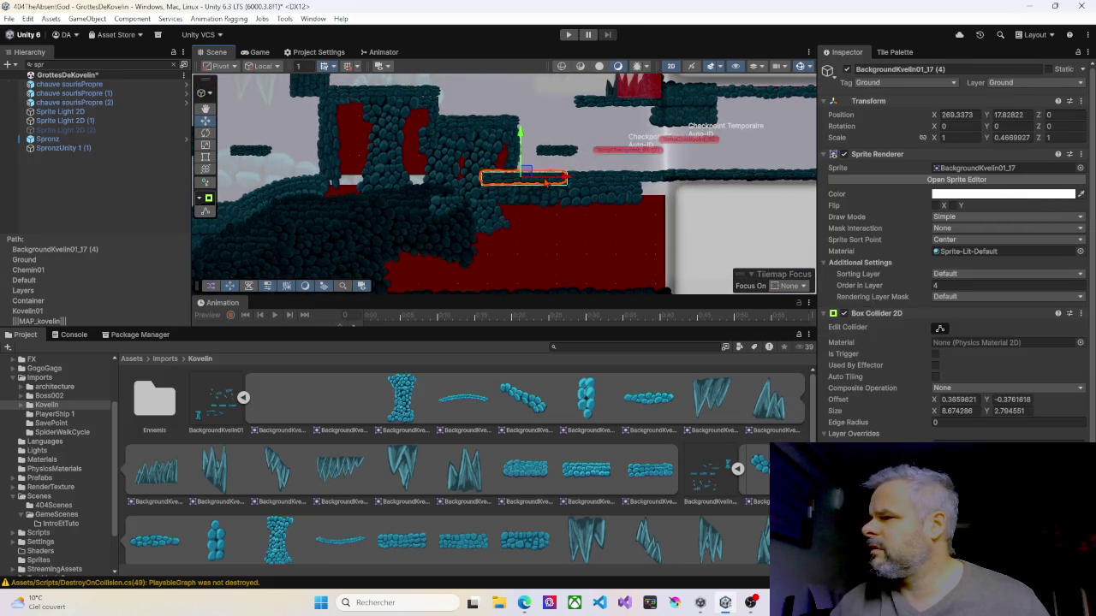
{"action": "left_click_drag", "start_coordinate": [589, 180], "coordinate": [650, 182]}
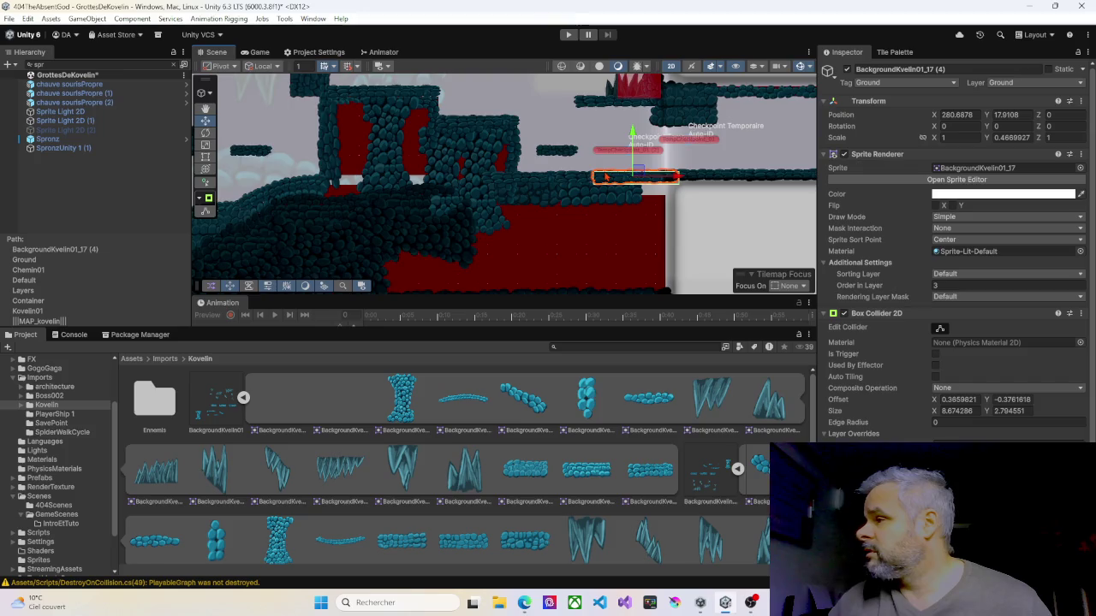
{"action": "scroll", "coordinate": [603, 171], "scroll_direction": "up", "scroll_amount": 4}
{"action": "left_click_drag", "start_coordinate": [706, 193], "coordinate": [502, 196]}
- Pick through the overlapping blob and rock sprites, then push the thin platform left against the ledge
{"action": "left_click", "coordinate": [563, 205]}
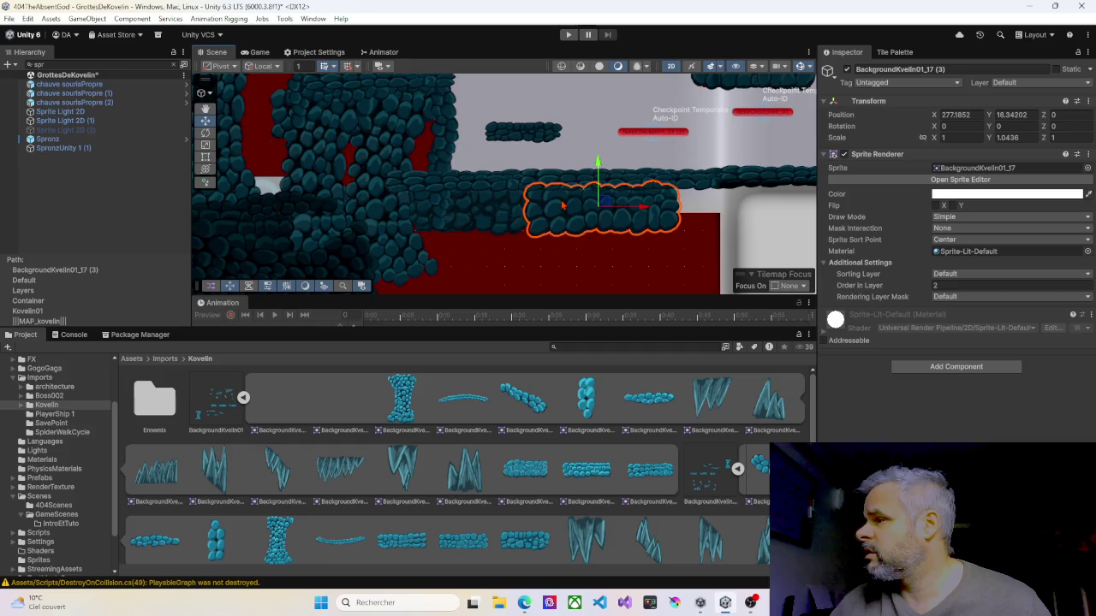
{"action": "left_click", "coordinate": [507, 205]}
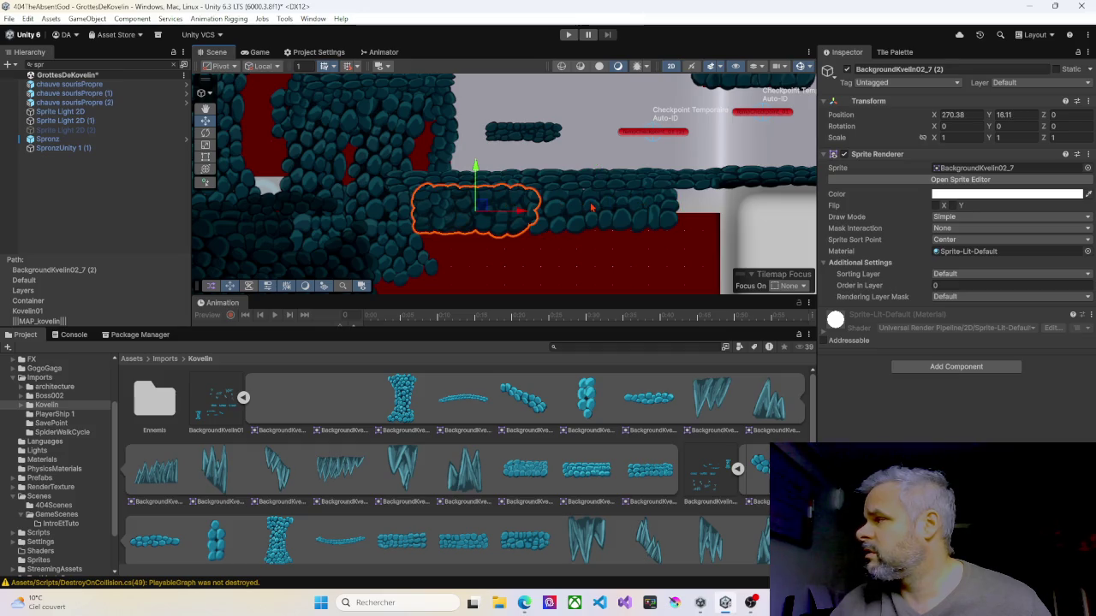
{"action": "left_click", "coordinate": [590, 207]}
{"action": "left_click", "coordinate": [486, 202]}
{"action": "left_click", "coordinate": [601, 194]}
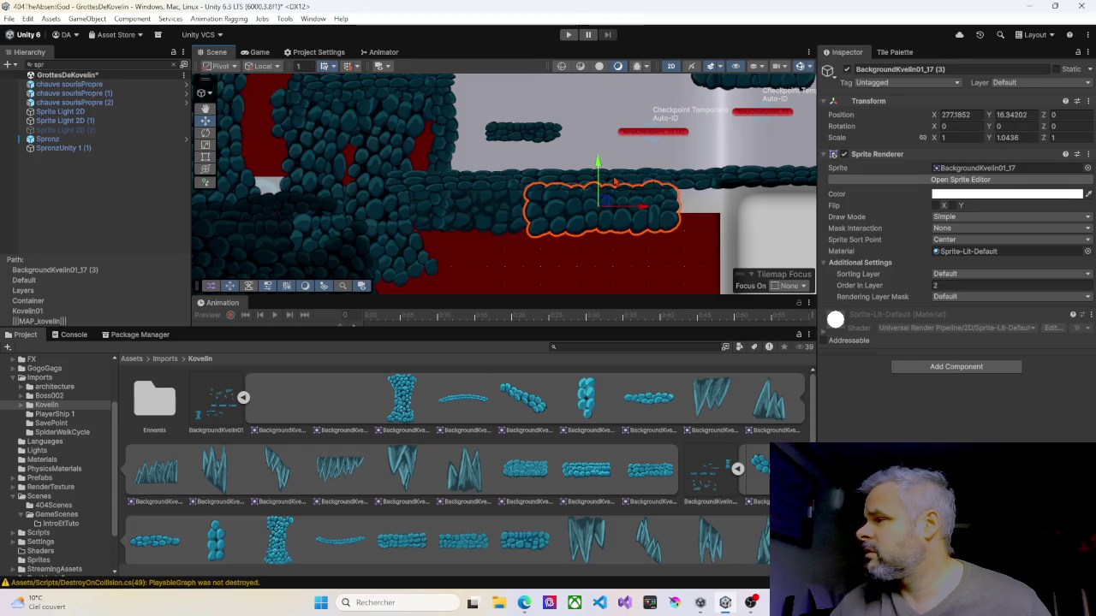
{"action": "left_click", "coordinate": [614, 181]}
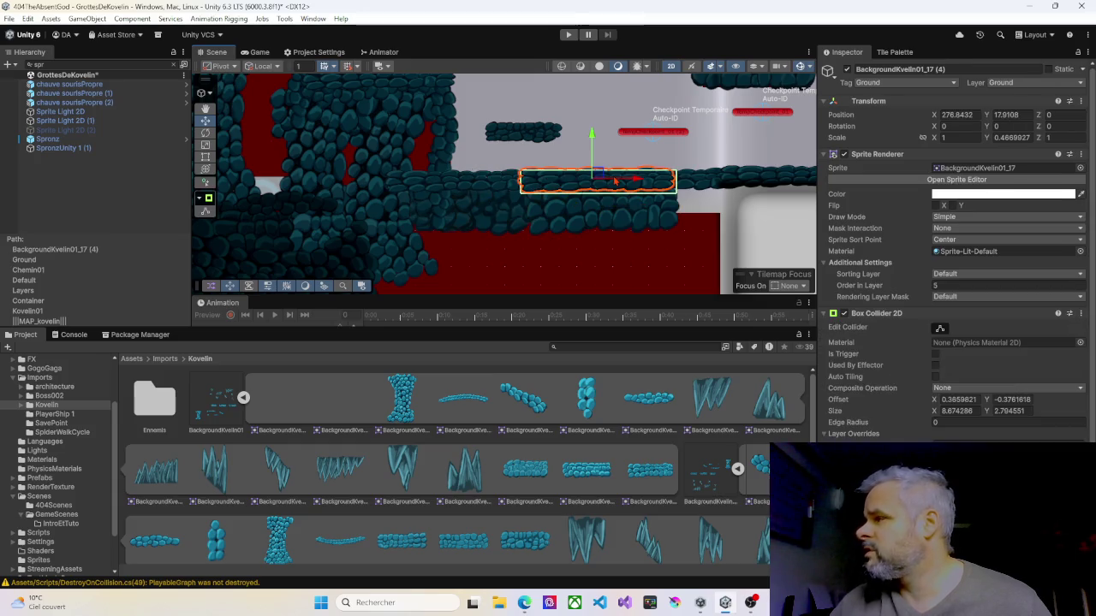
{"action": "left_click_drag", "start_coordinate": [518, 181], "coordinate": [383, 181]}
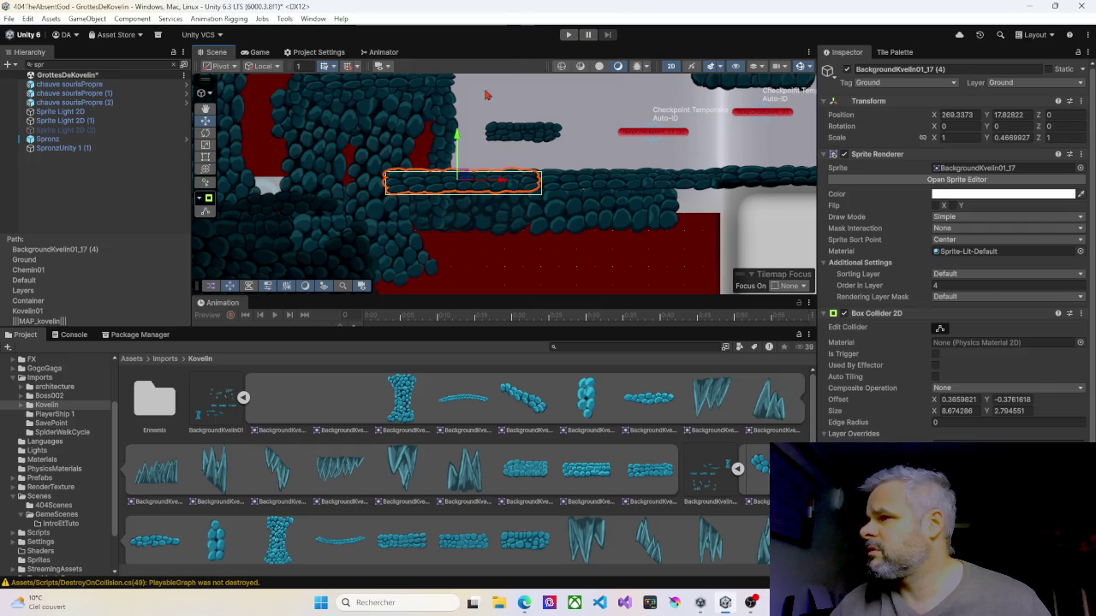
- Move Spronz to view, place it on the ledge at X 430.87, Y -91.8, and press Play
{"action": "left_click", "coordinate": [47, 139]}
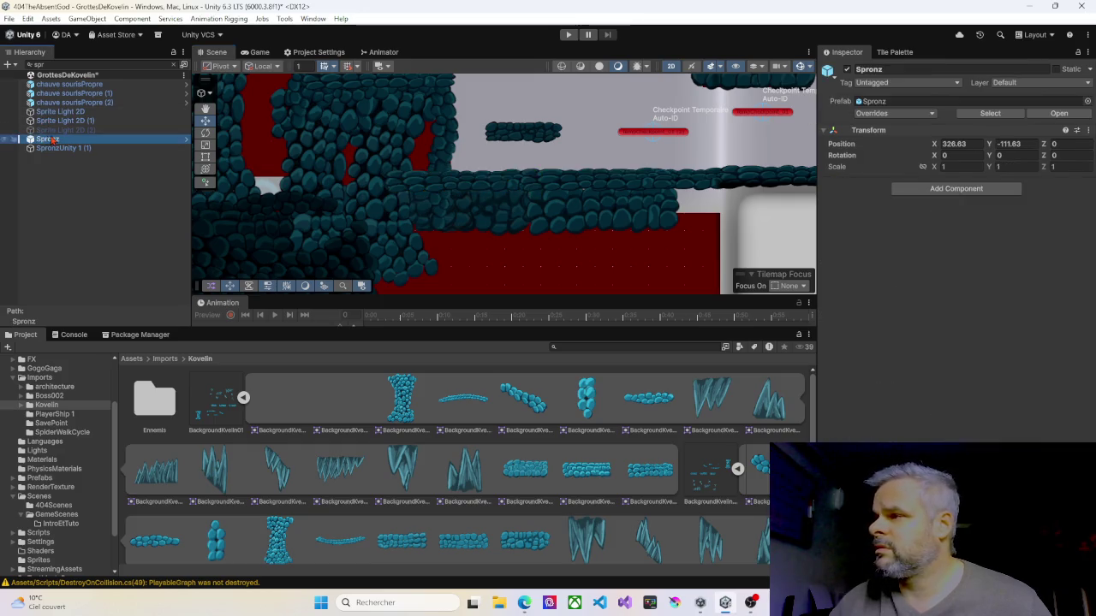
{"action": "left_click_drag", "start_coordinate": [375, 150], "coordinate": [379, 273]}
{"action": "right_click", "coordinate": [369, 169]}
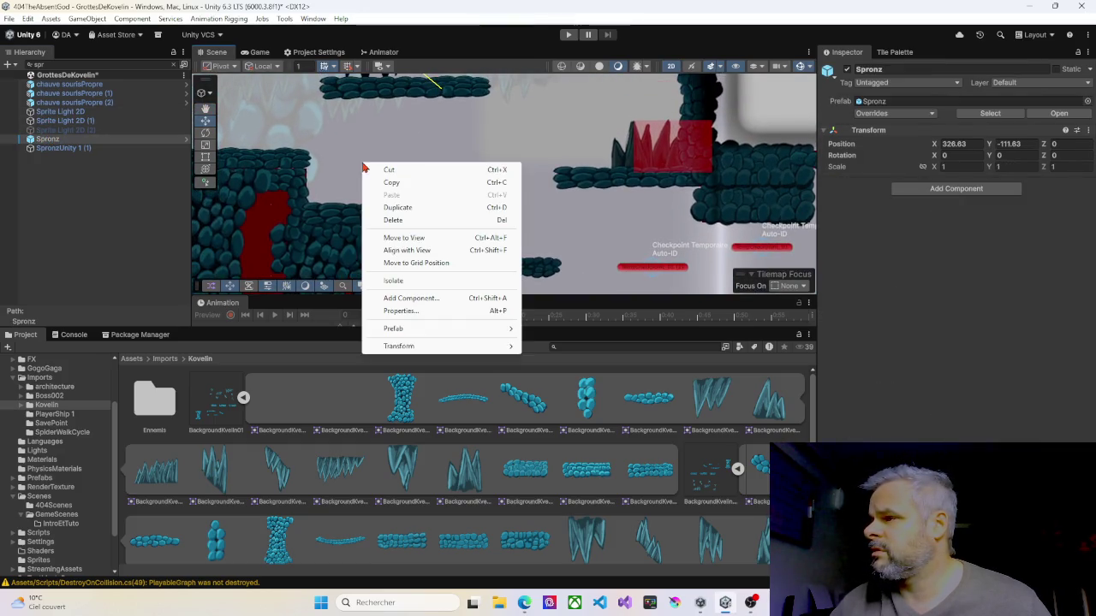
{"action": "left_click", "coordinate": [403, 237]}
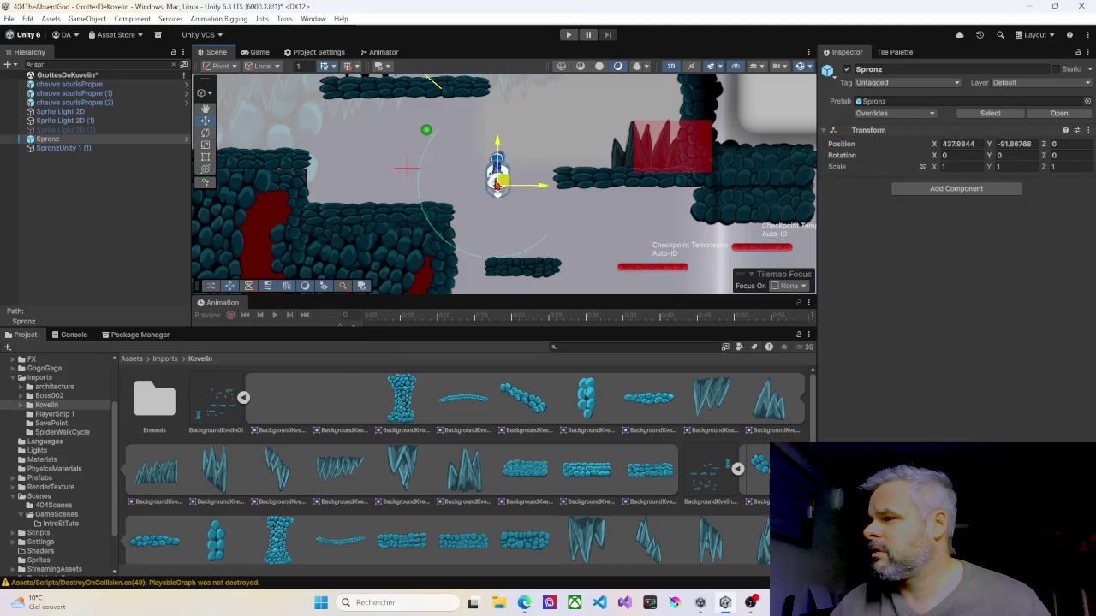
{"action": "left_click_drag", "start_coordinate": [503, 180], "coordinate": [375, 180]}
{"action": "left_click", "coordinate": [570, 36]}
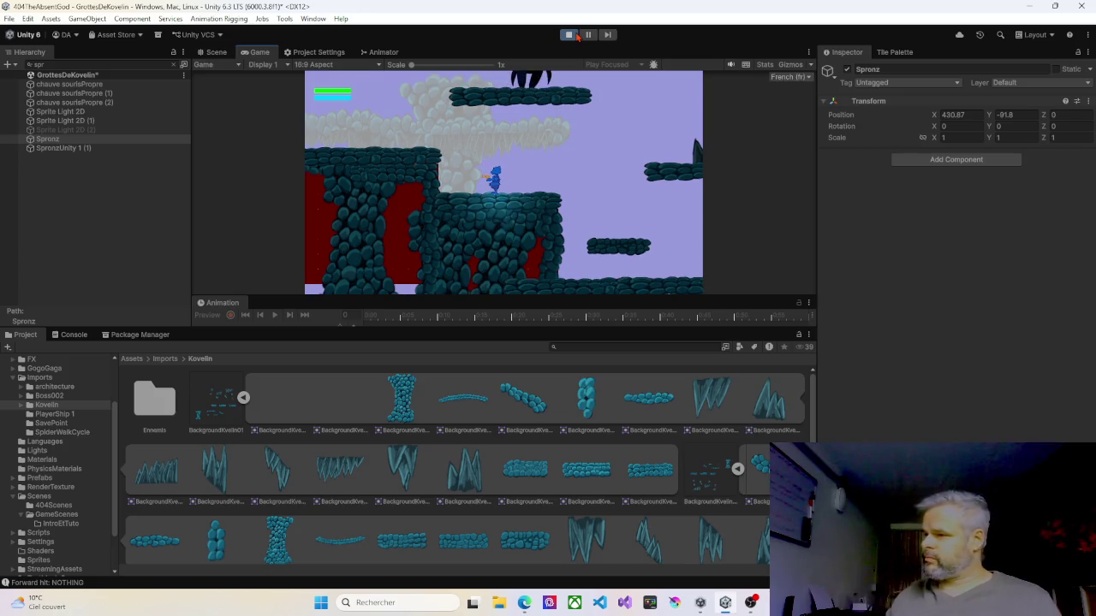
- Run and jump the character right, drop to the lower platform, then leap left off the ledge
{"action": "key", "text": "Right"}
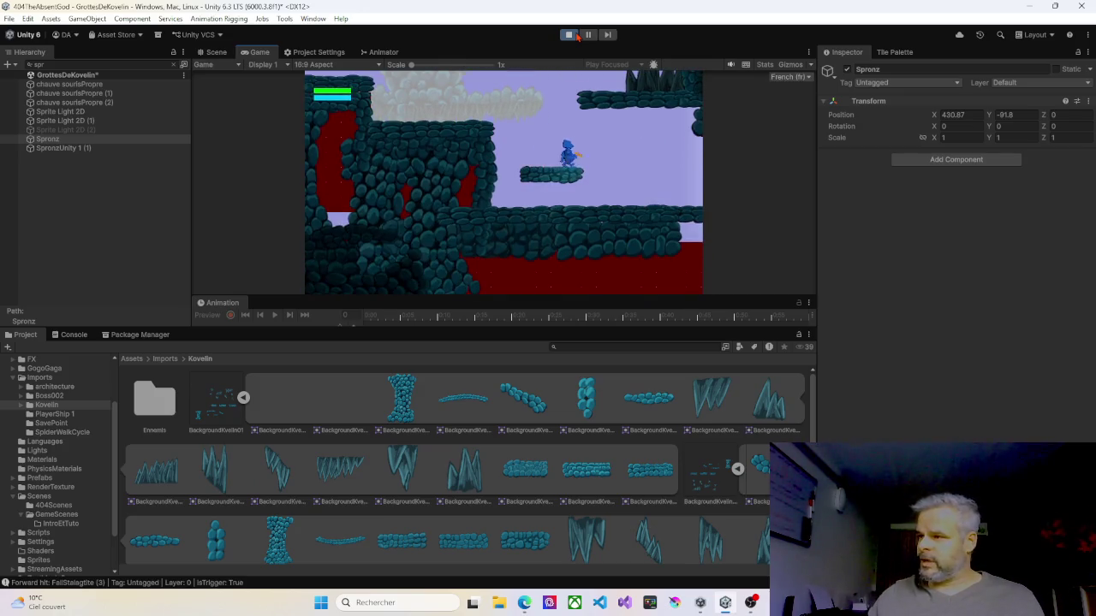
{"action": "key", "text": "space"}
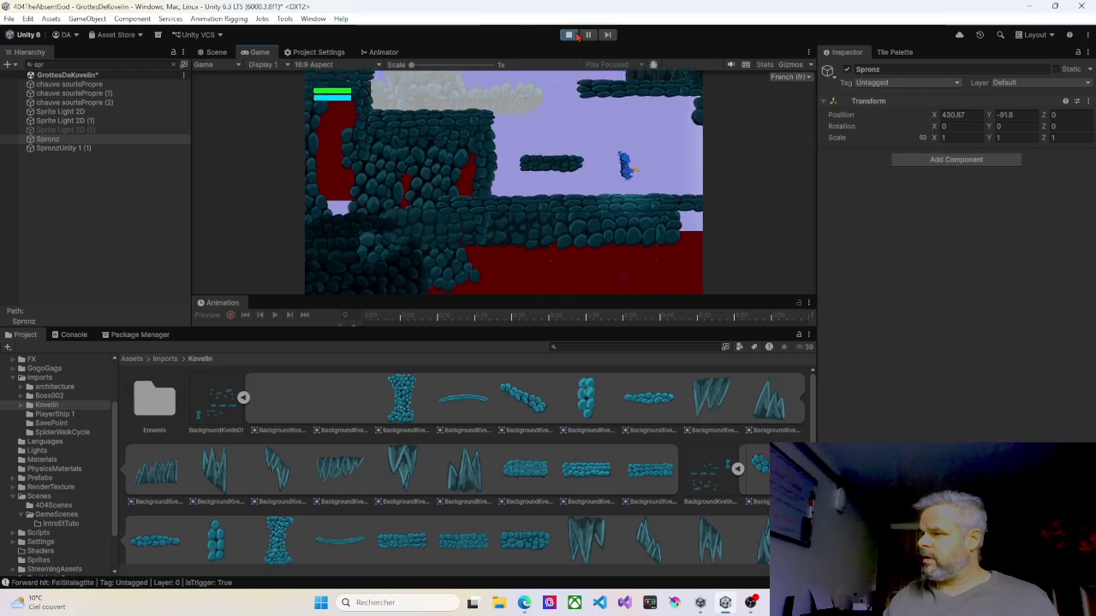
{"action": "key", "text": "Left"}
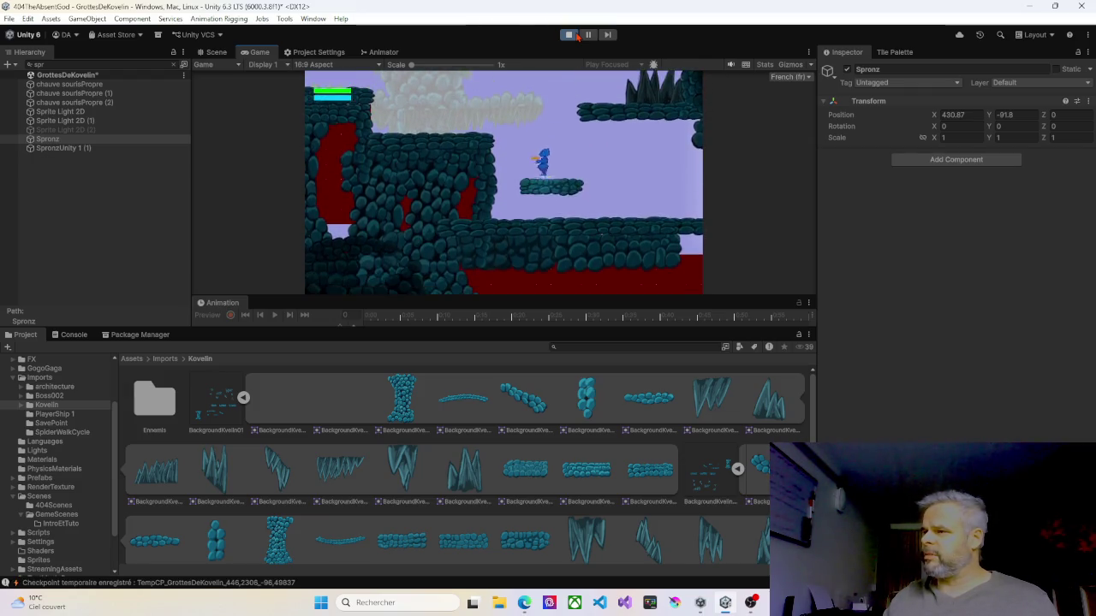
{"action": "key", "text": "Right"}
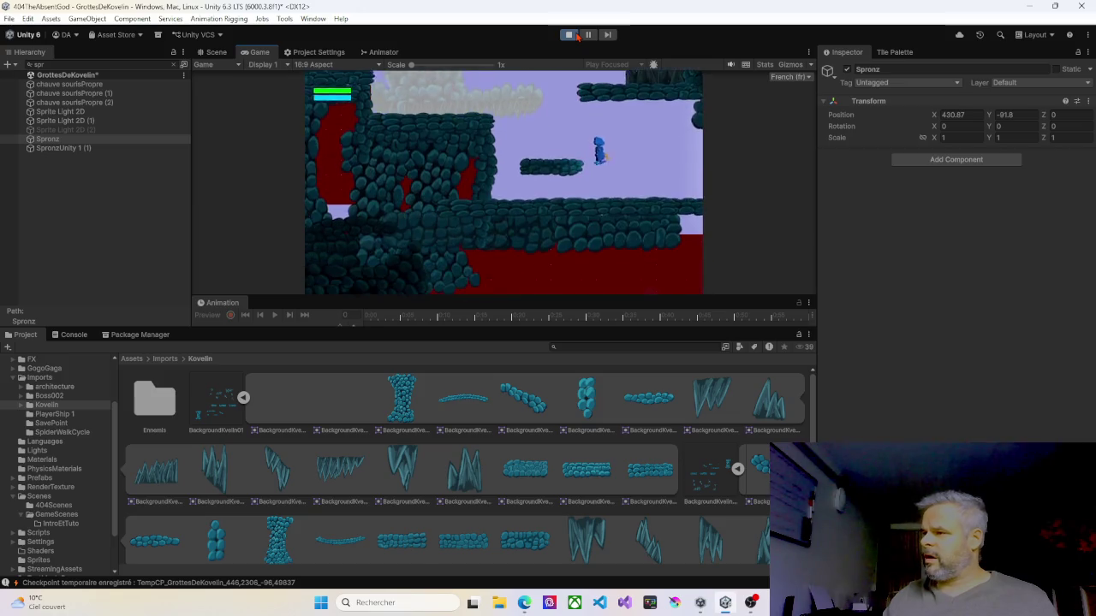
{"action": "key", "text": "space"}
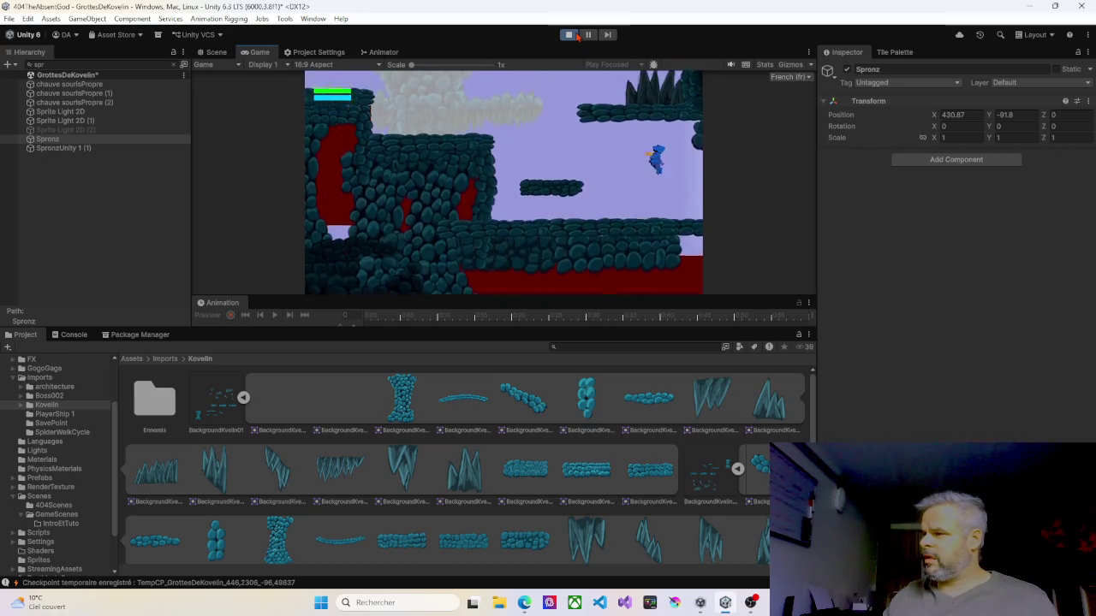
{"action": "key", "text": "space"}
{"action": "key", "text": "Left"}
- Jump via the small floating platform onto the higher block, then drop to the platform below
{"action": "key", "text": "Right"}
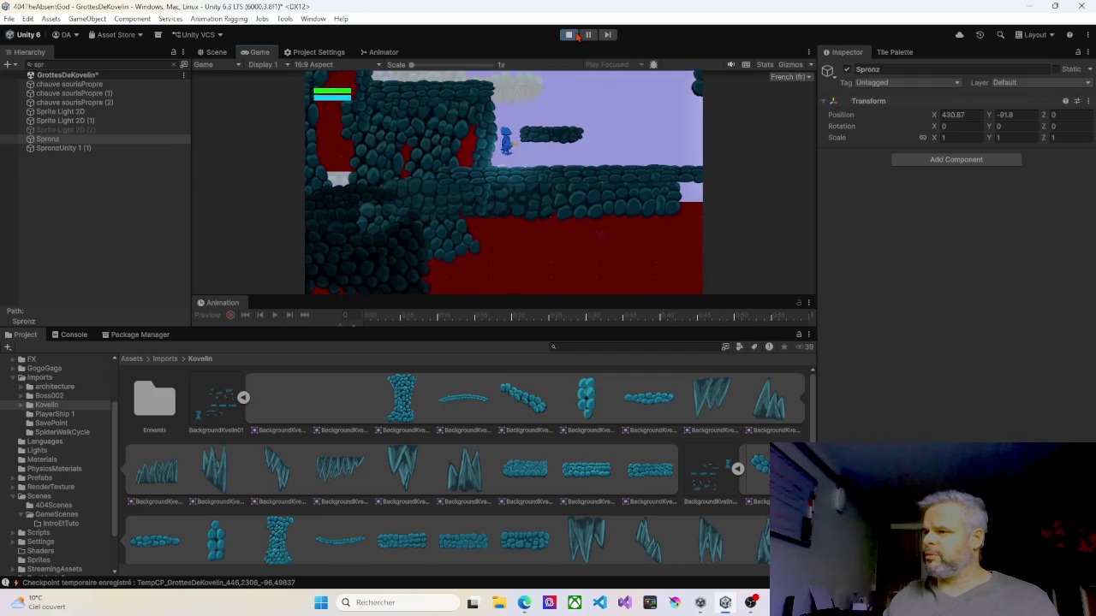
{"action": "key", "text": "space"}
{"action": "key", "text": "Left"}
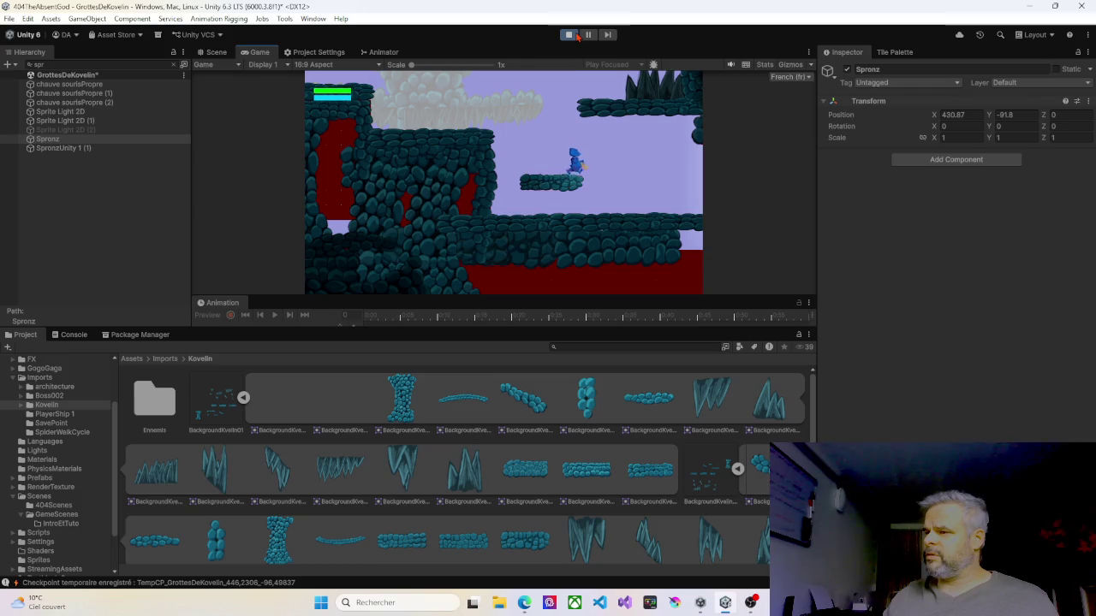
{"action": "key", "text": "space"}
{"action": "key", "text": "Left"}
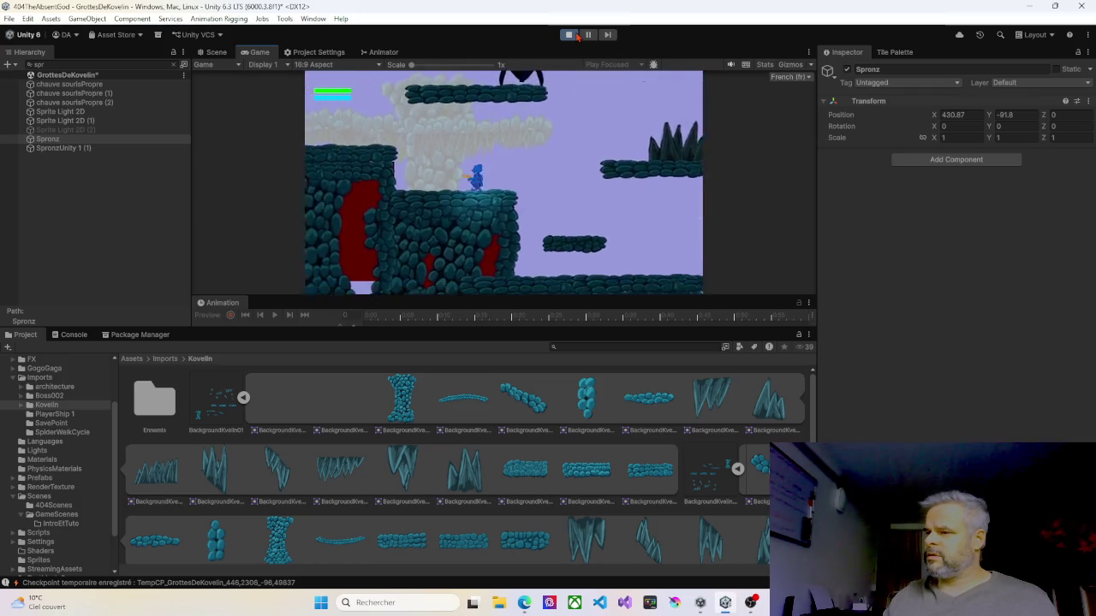
{"action": "key", "text": "Right"}
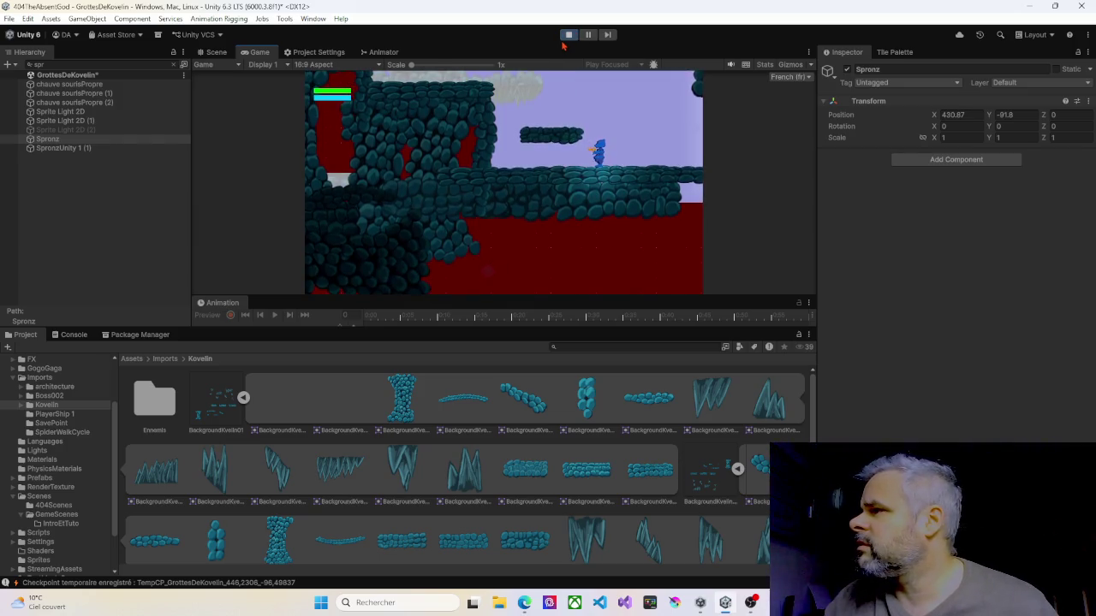
- Stop Play mode, duplicate the rock pillar and shift the copy slightly right
{"action": "left_click", "coordinate": [567, 36]}
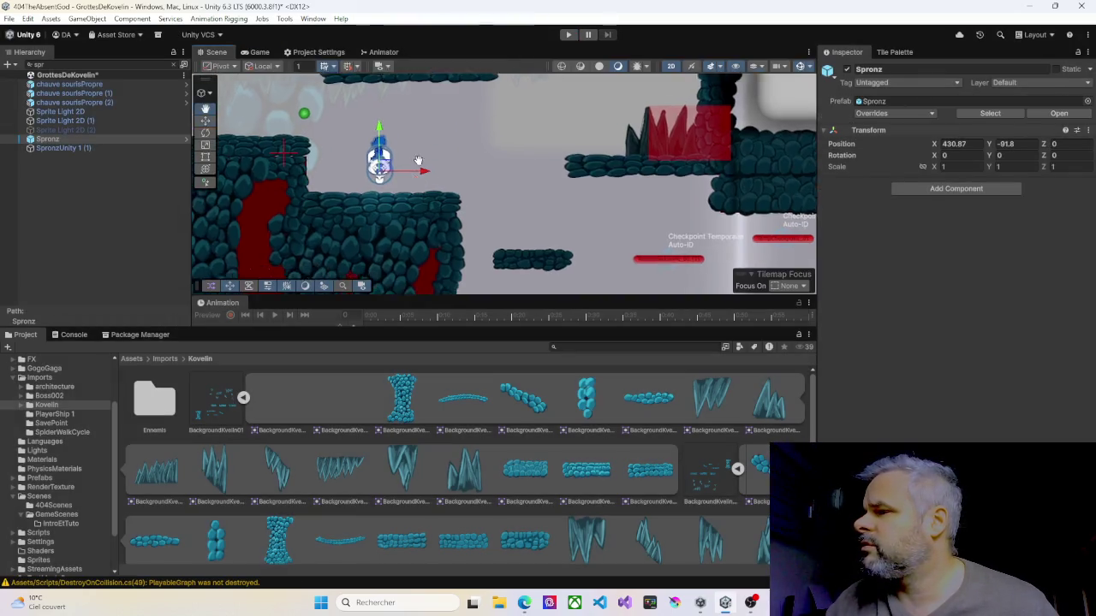
{"action": "scroll", "coordinate": [433, 153], "scroll_direction": "up", "scroll_amount": 3}
{"action": "left_click", "coordinate": [431, 184]}
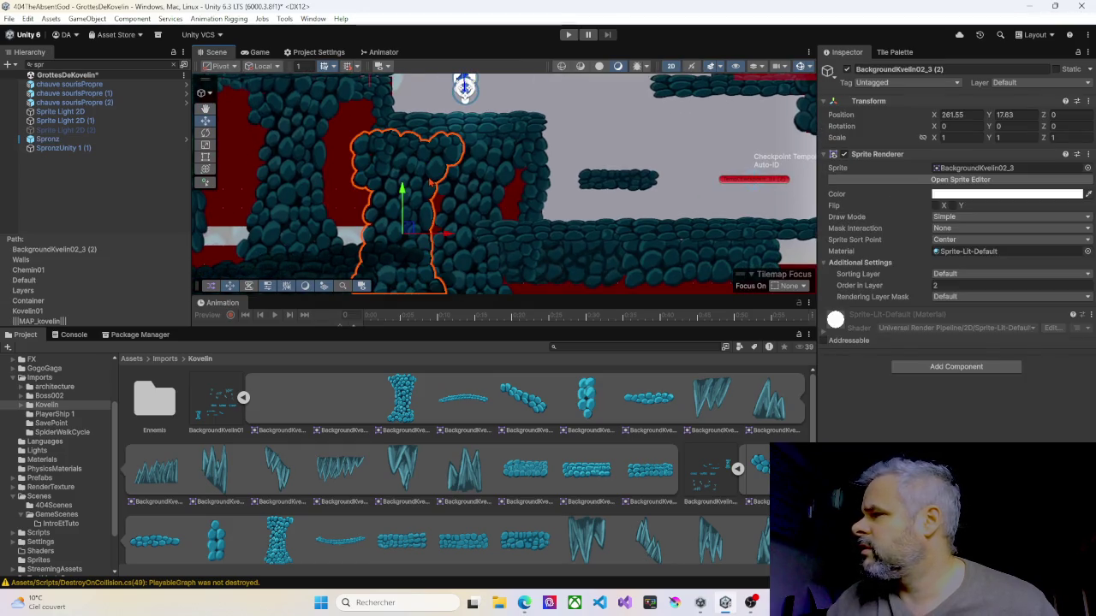
{"action": "key", "text": "ctrl+d"}
{"action": "left_click_drag", "start_coordinate": [404, 183], "coordinate": [476, 184]}
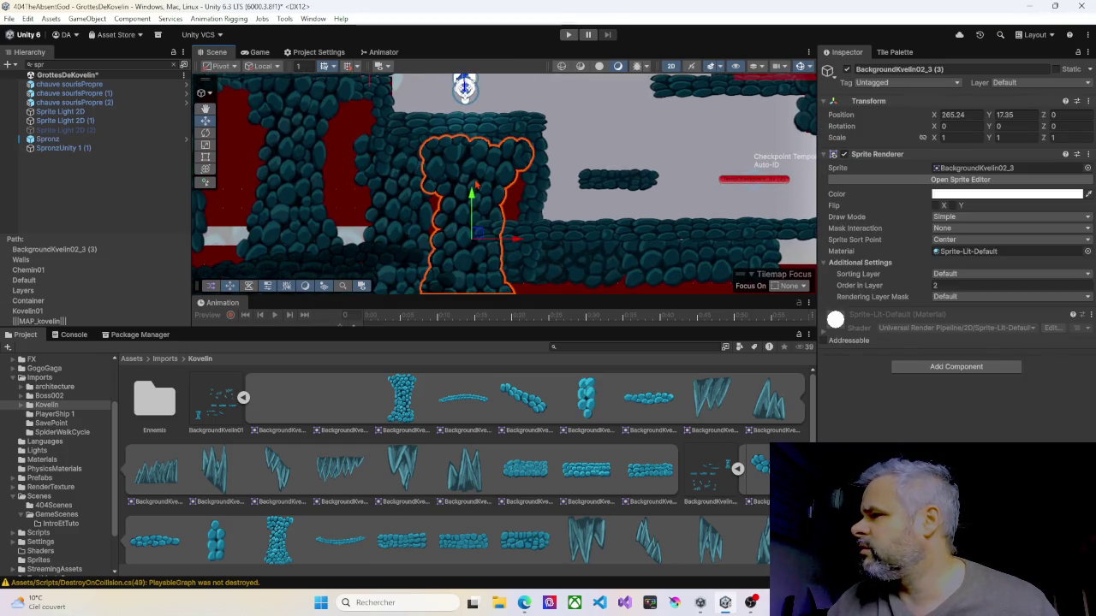
- Check the platform and pillars, entering 4 on the wide duplicated rock pillar
{"action": "left_click", "coordinate": [480, 127]}
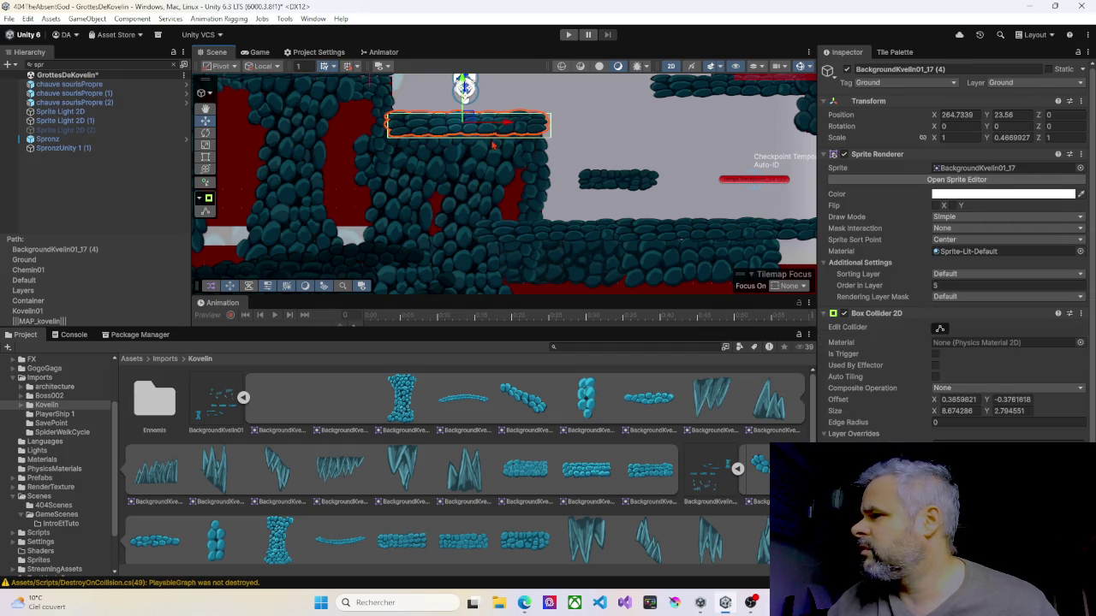
{"action": "left_click", "coordinate": [530, 174]}
{"action": "left_click", "coordinate": [473, 199]}
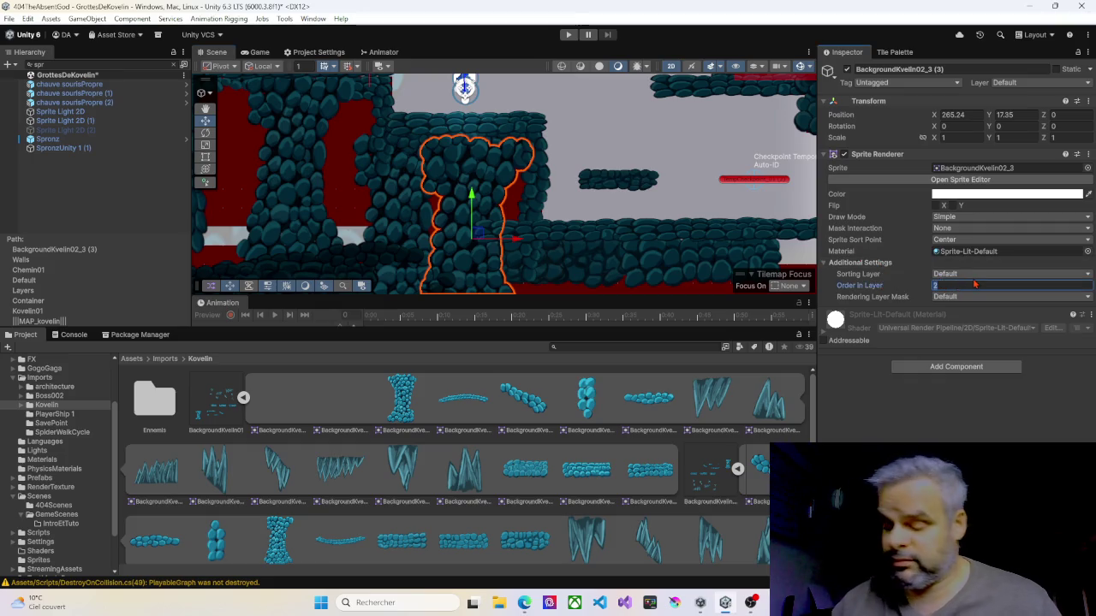
{"action": "type", "text": "4"}
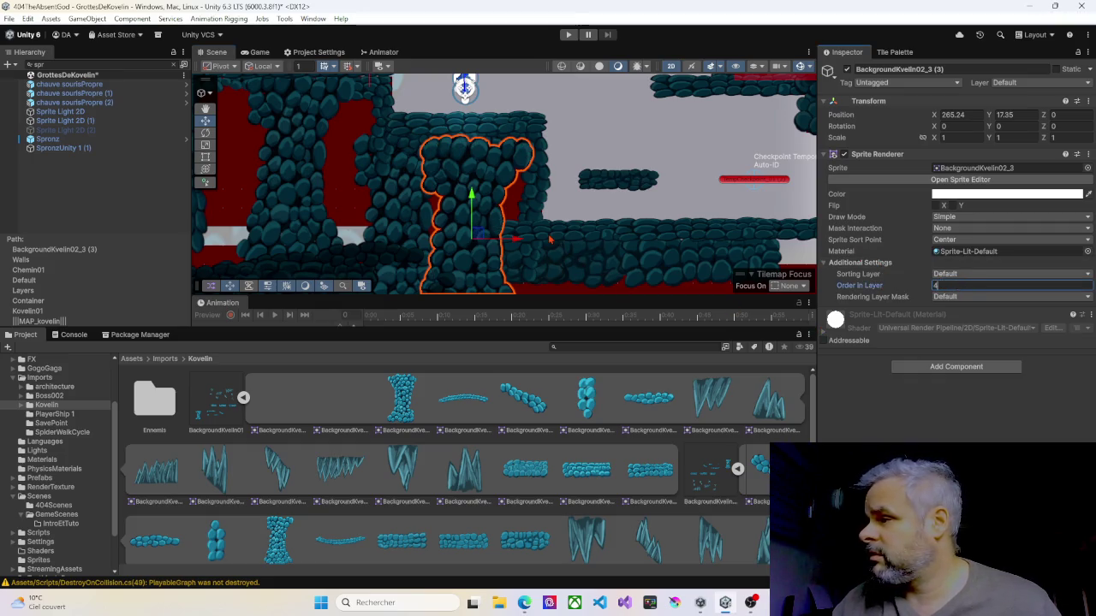
- Check Order in Layer on the horizontal platform, rock blob, large pillar and upper ground platform
{"action": "left_click", "coordinate": [550, 240]}
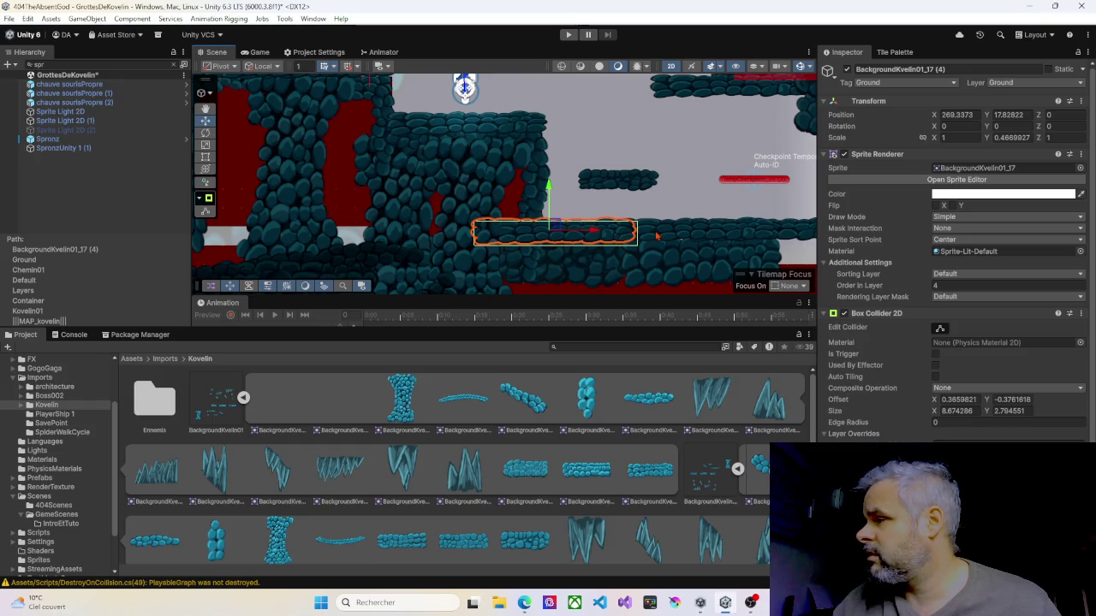
{"action": "left_click", "coordinate": [578, 268]}
{"action": "left_click", "coordinate": [548, 232]}
{"action": "type", "text": "6"}
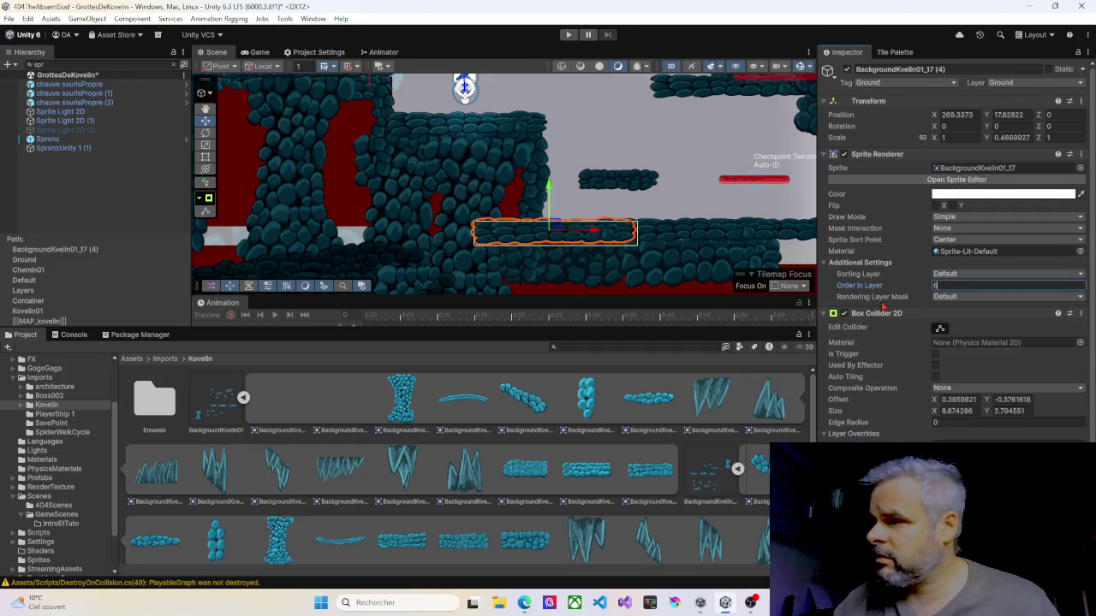
{"action": "left_click", "coordinate": [400, 232]}
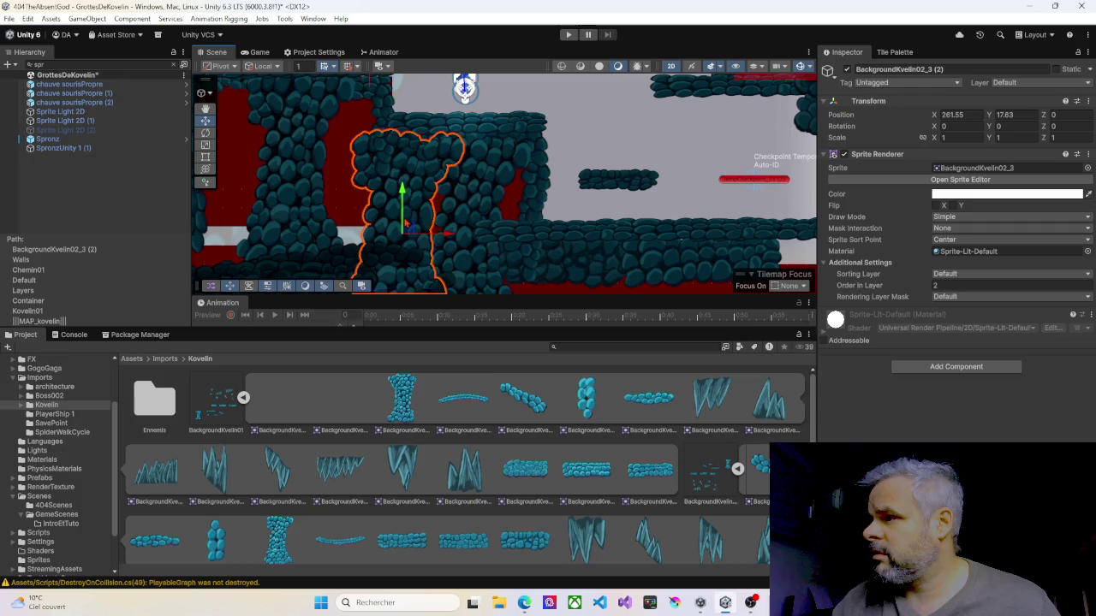
{"action": "left_click", "coordinate": [416, 131]}
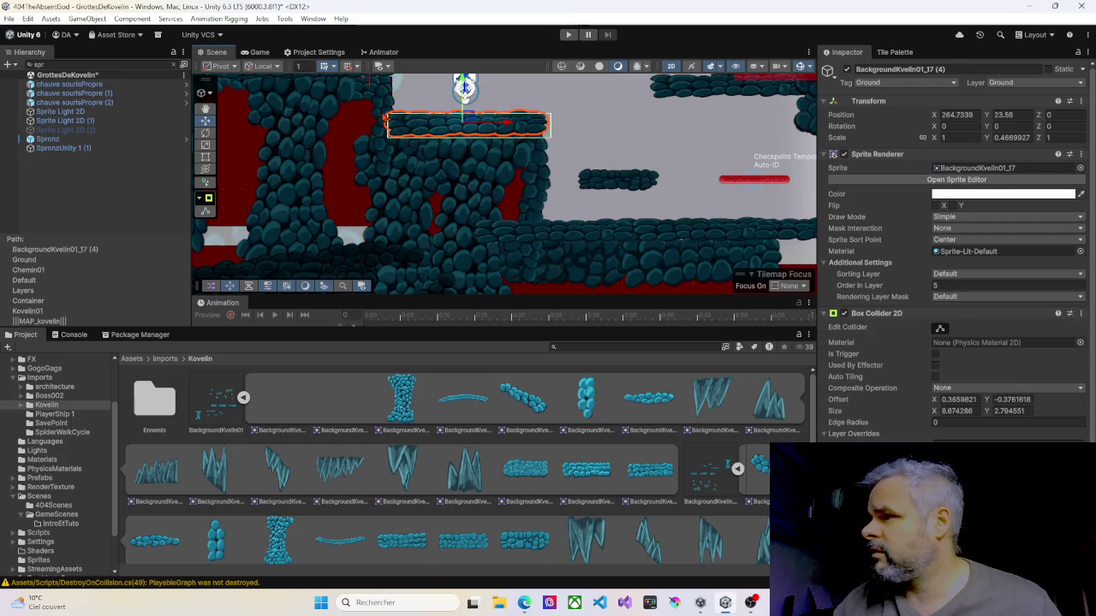
{"action": "left_click", "coordinate": [384, 118]}
- Check Order in Layer on BackgroundKvelin02_3 (3), 02_1 (44), 01_17 (4), 02_1 (45) and 01_17 (3)
{"action": "left_click", "coordinate": [441, 164]}
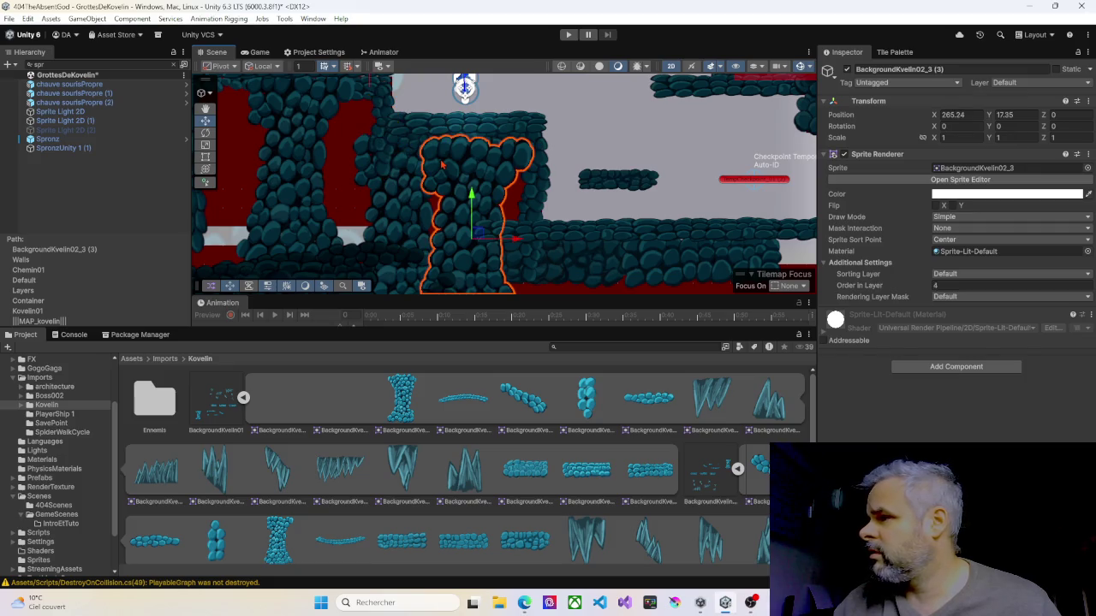
{"action": "left_click", "coordinate": [533, 213]}
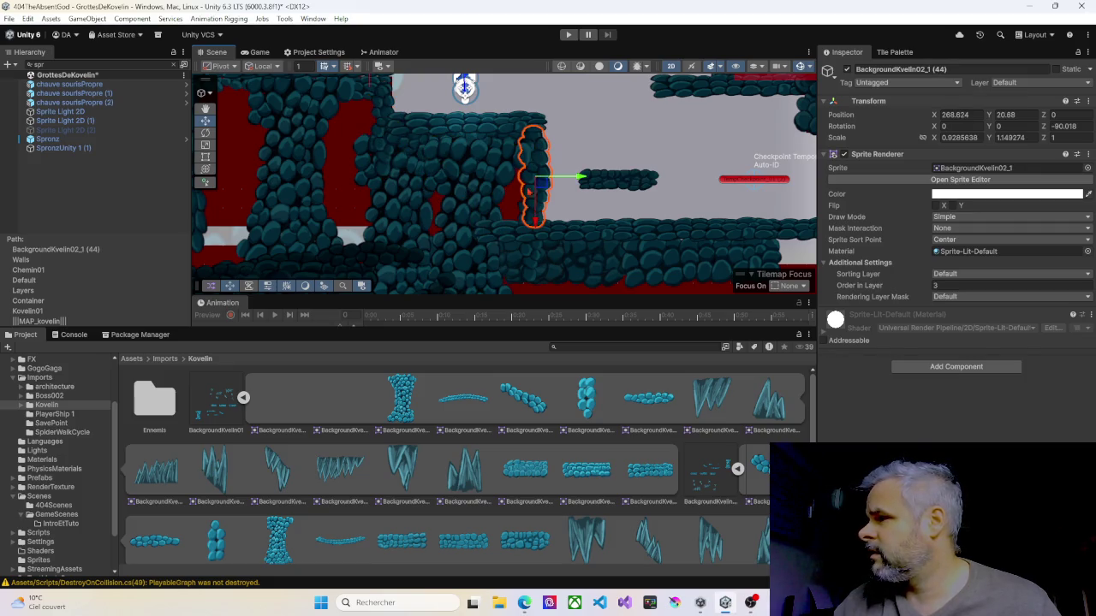
{"action": "left_click", "coordinate": [492, 127]}
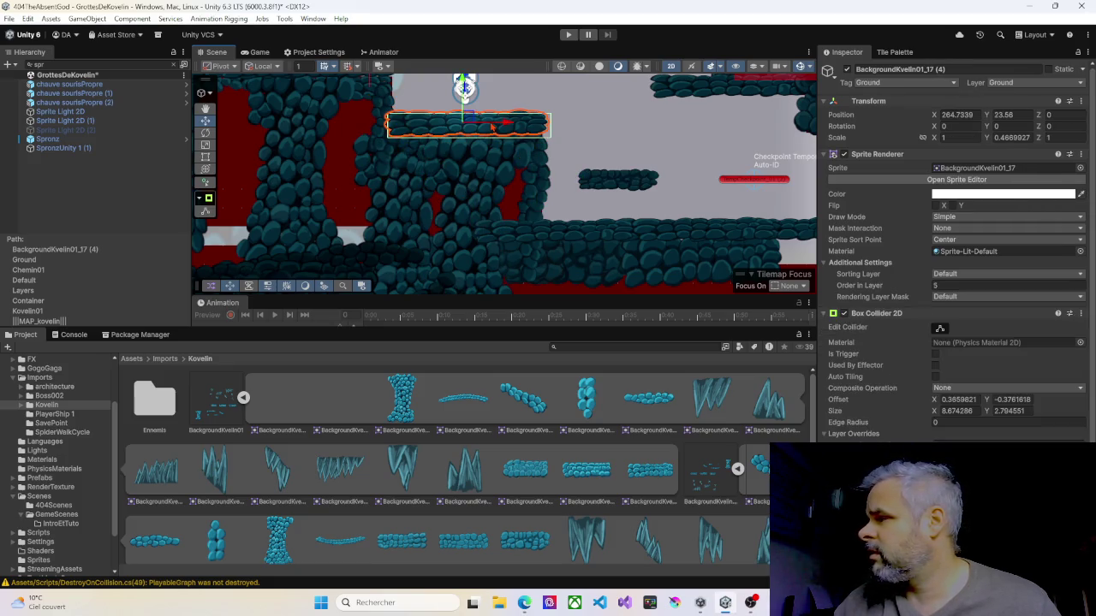
{"action": "left_click", "coordinate": [531, 237]}
{"action": "left_click", "coordinate": [529, 266]}
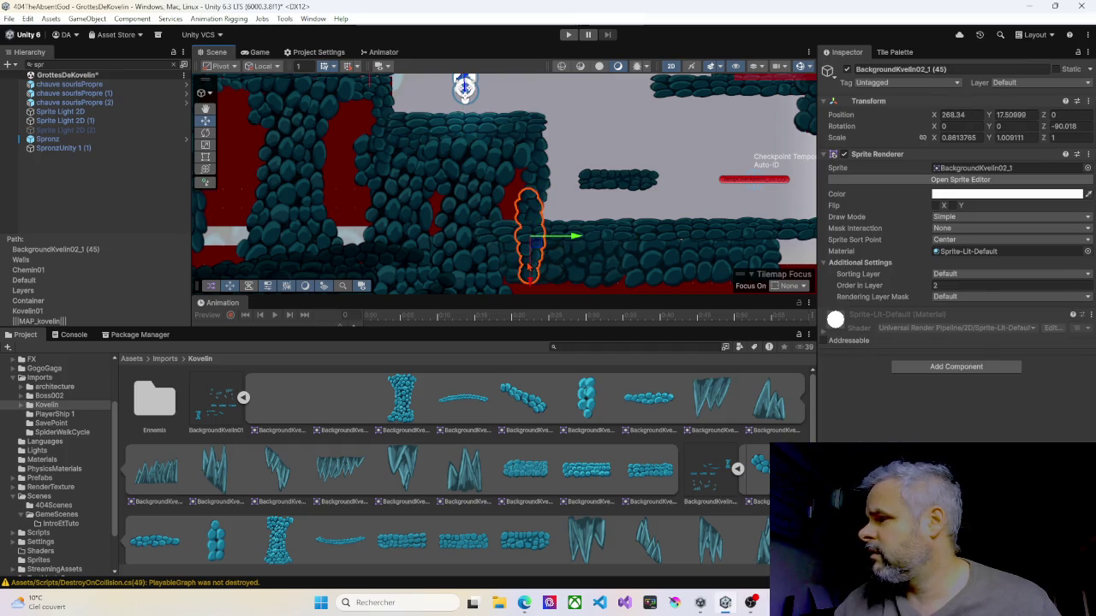
{"action": "left_click", "coordinate": [659, 270]}
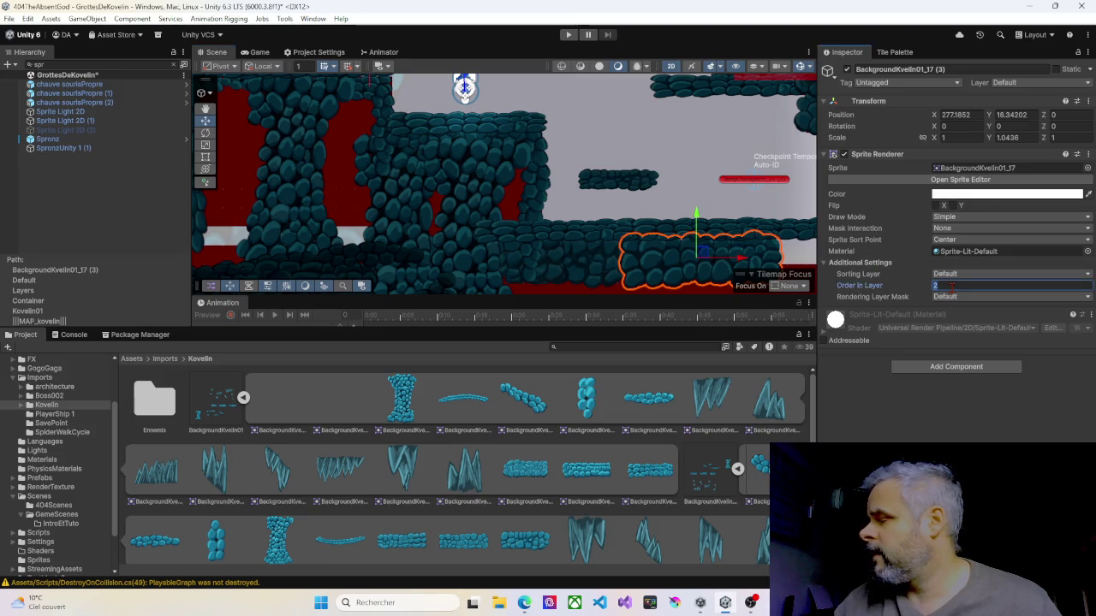
- Drag BackgroundKvelin01_17 (4) to X 280.69 in line with the floor and start Play mode
{"action": "left_click", "coordinate": [738, 228]}
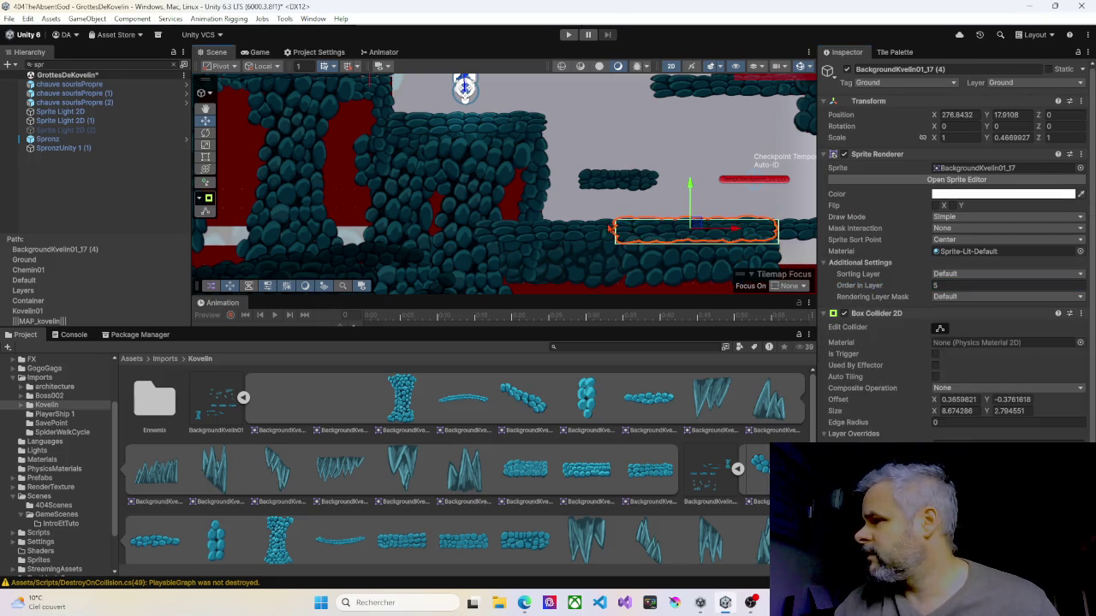
{"action": "mouse_move", "coordinate": [741, 228]}
{"action": "left_mouse_down"}
{"action": "mouse_move", "coordinate": [602, 231]}
{"action": "mouse_move", "coordinate": [803, 238]}
{"action": "left_mouse_up"}
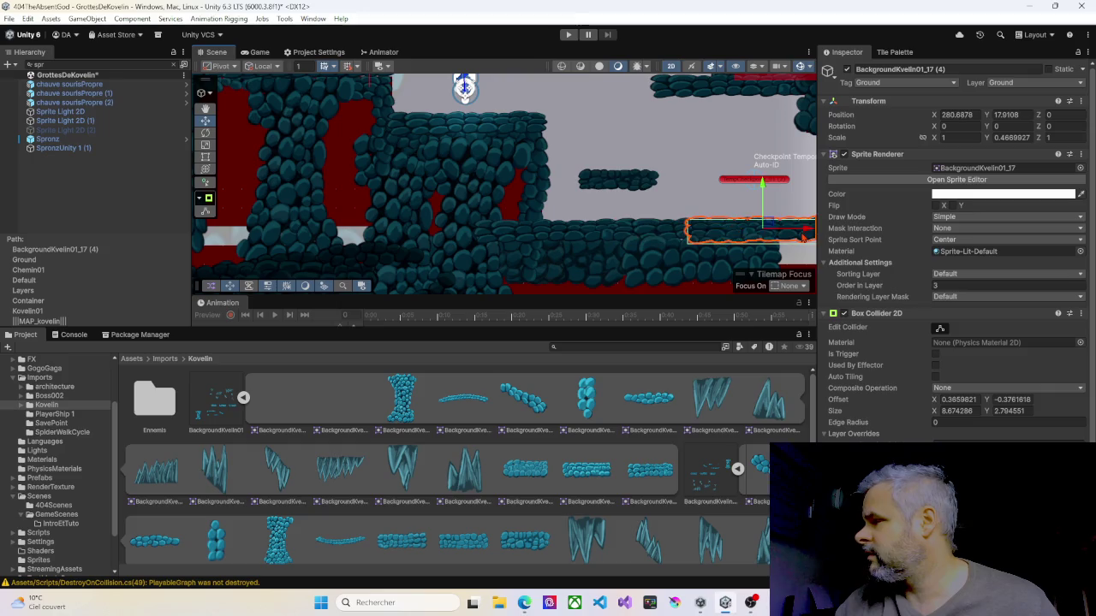
{"action": "left_click", "coordinate": [568, 34]}
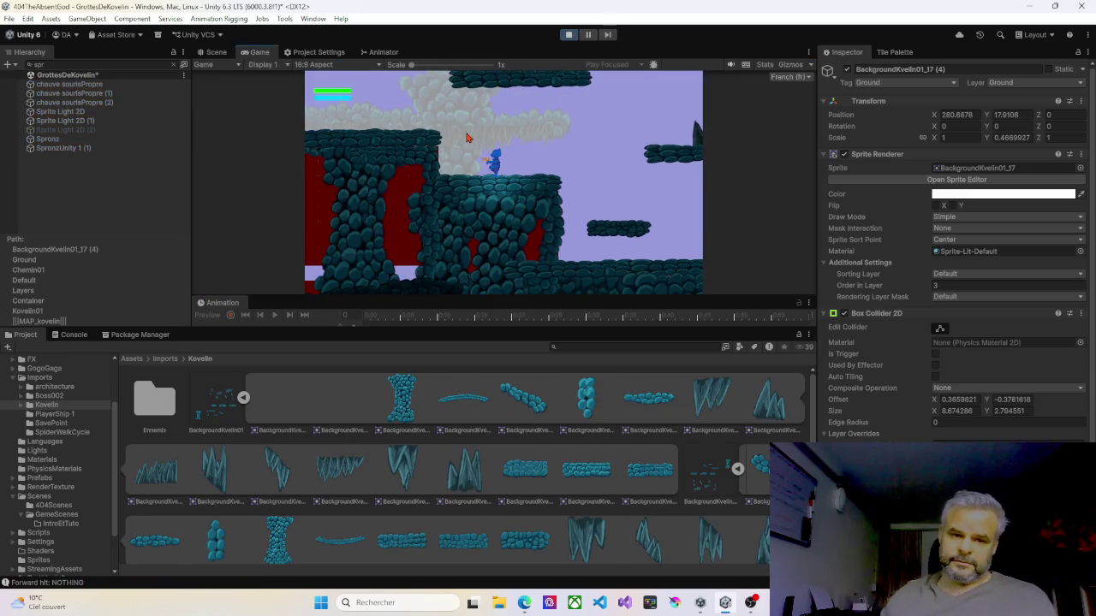
{"action": "key", "text": "Right"}
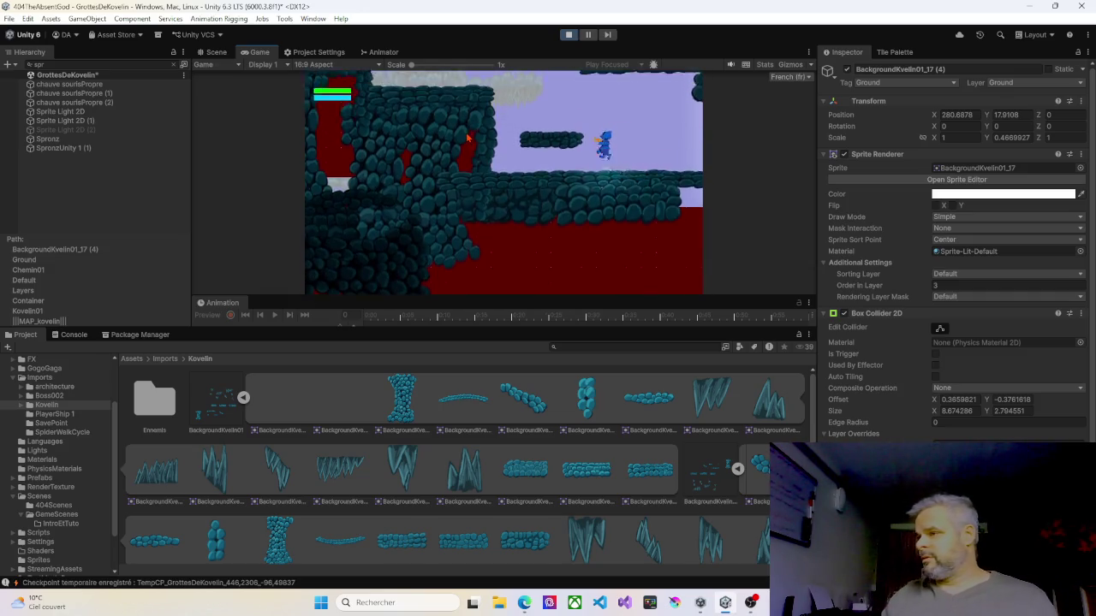
{"action": "key", "text": "space"}
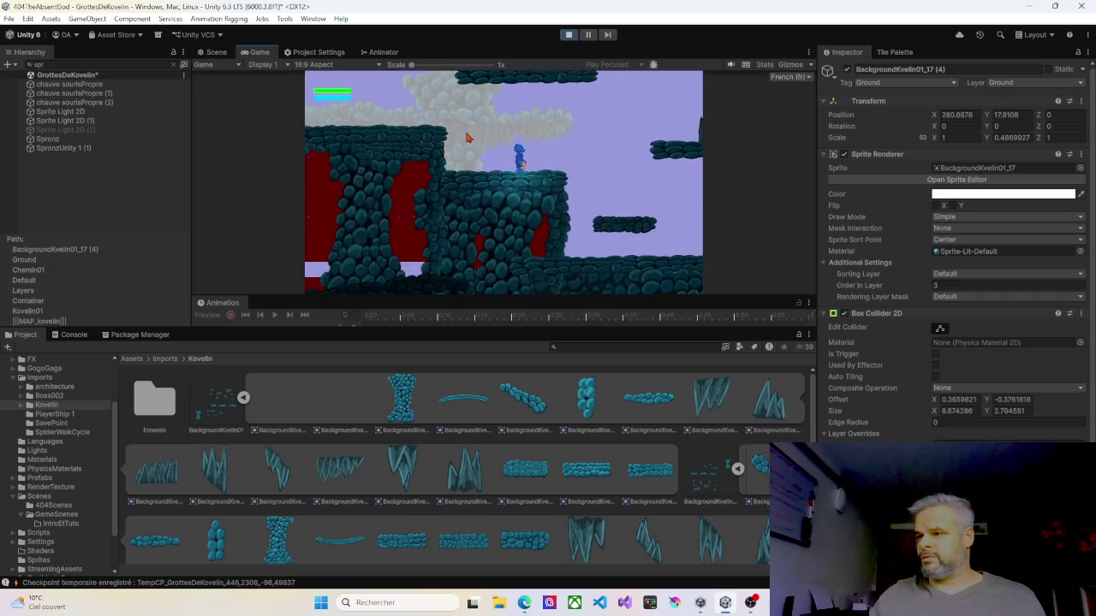
{"action": "key", "text": "Right"}
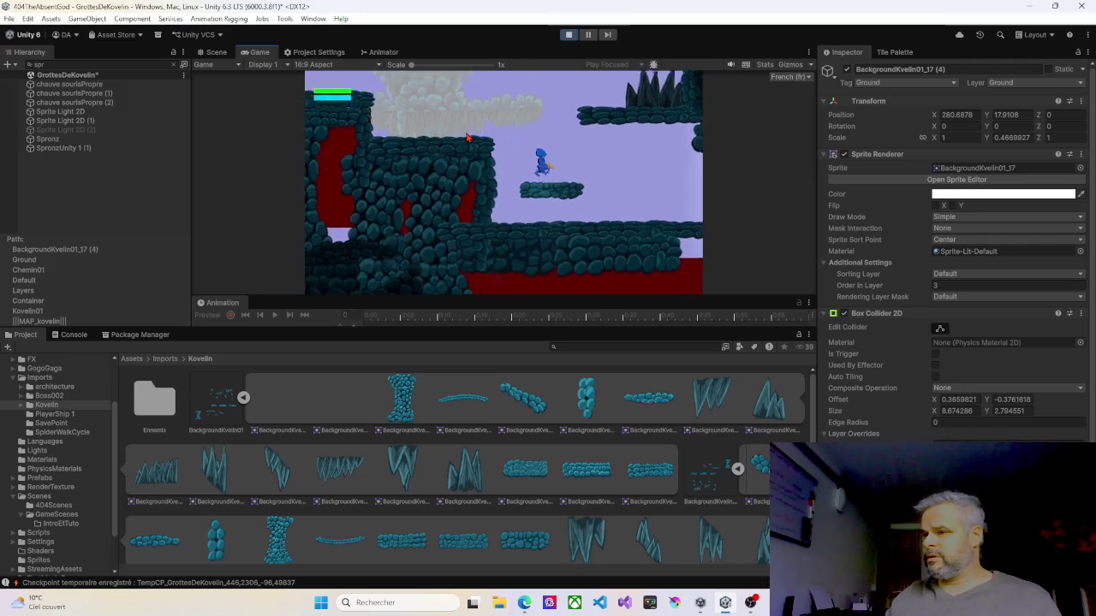
{"action": "key", "text": "Right"}
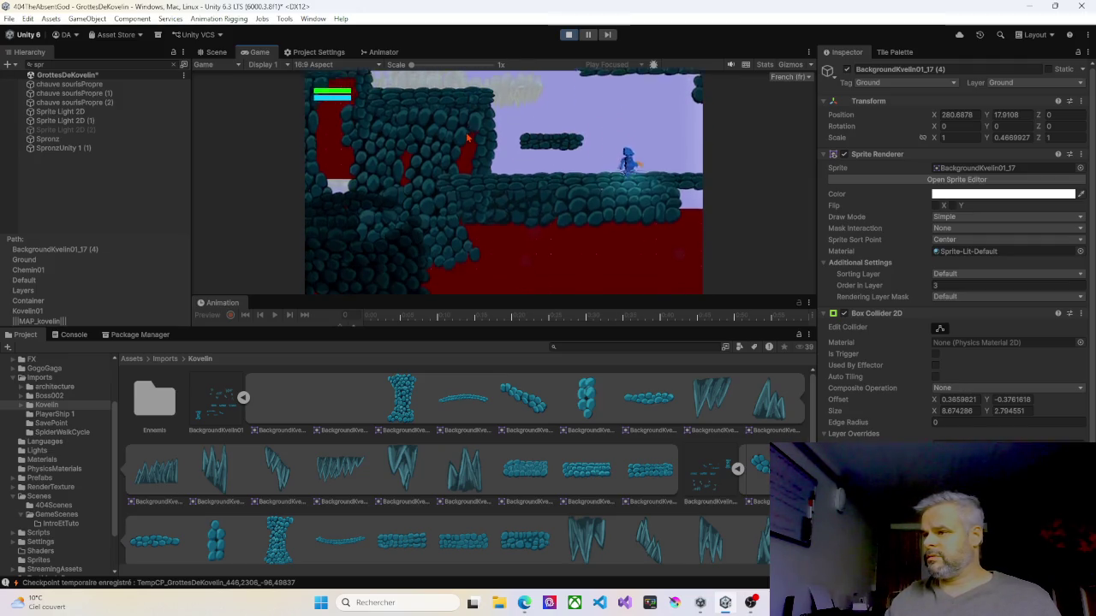
{"action": "key", "text": "Left"}
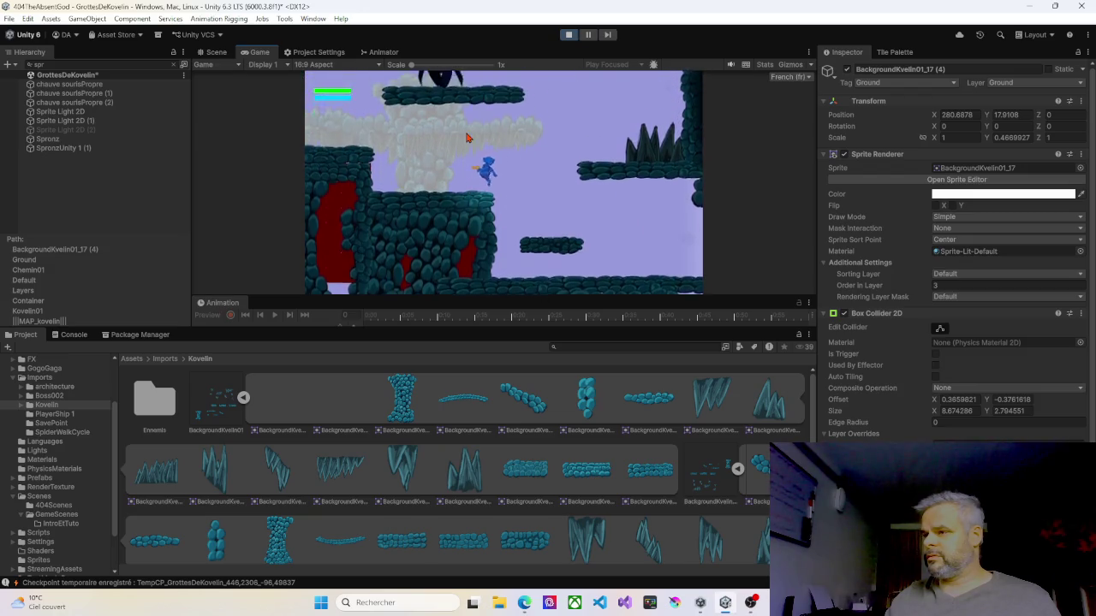
{"action": "key", "text": "Right"}
{"action": "key", "text": "space"}
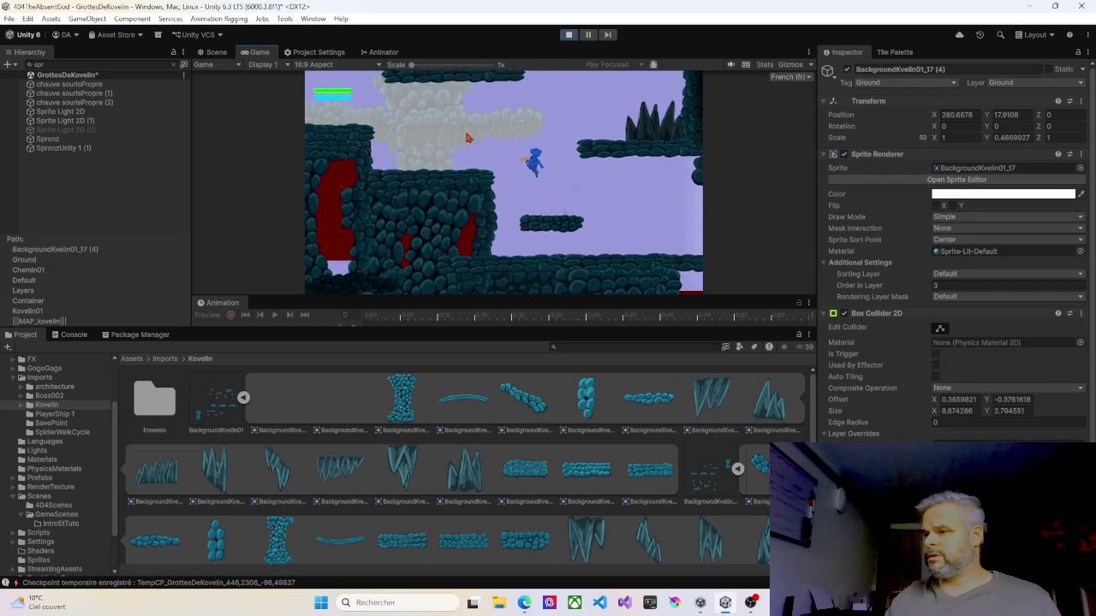
{"action": "key", "text": "Left"}
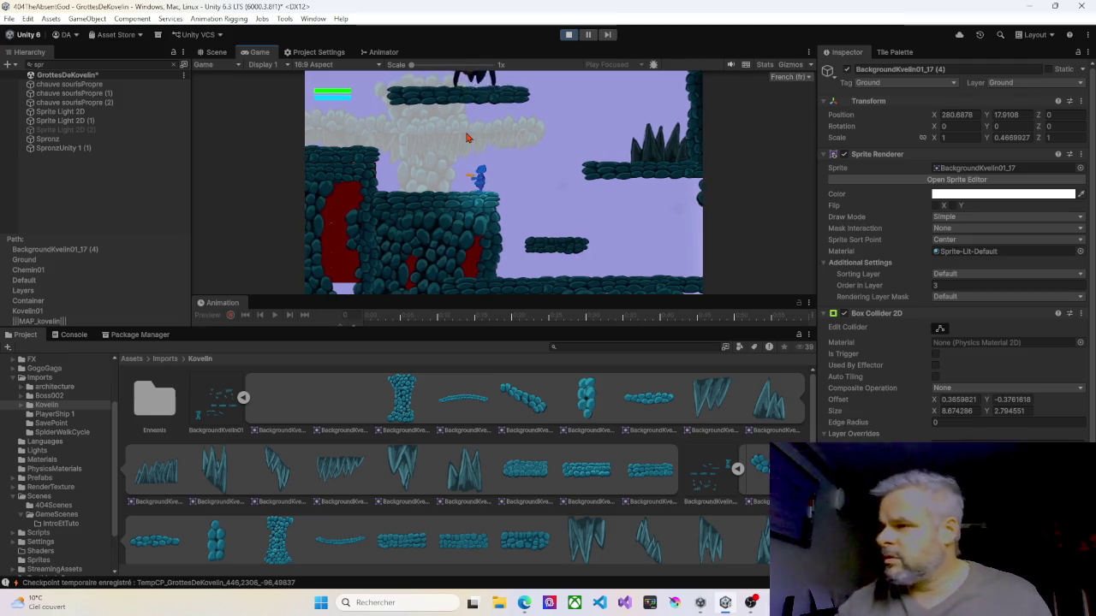
{"action": "left_click", "coordinate": [569, 34]}
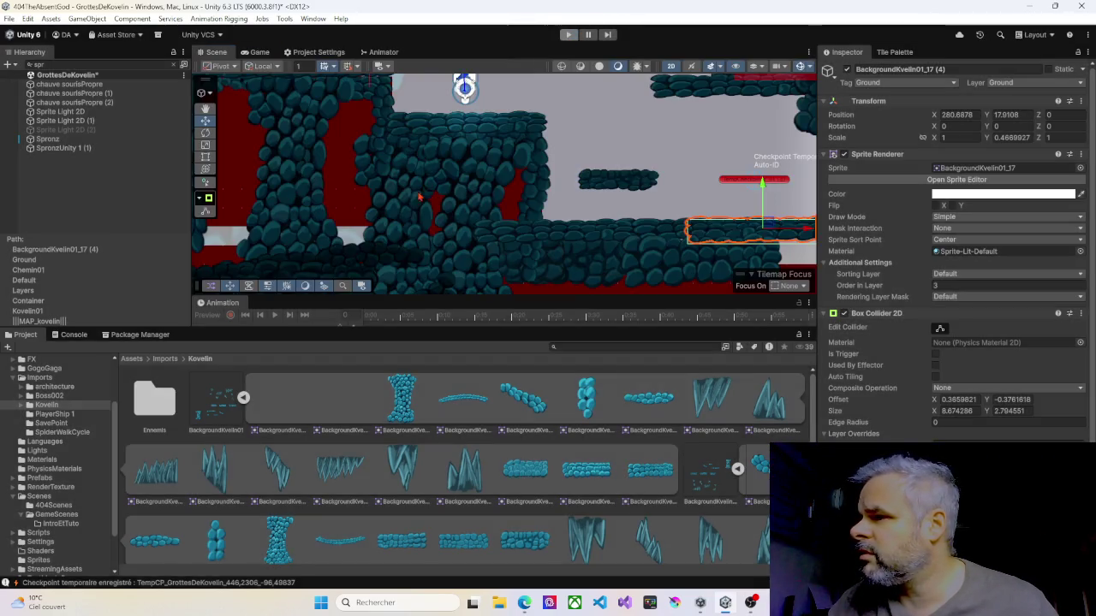
- Give the thin rotated pillar BackgroundKvelin02_1 (43) Order in Layer 10, then start Play mode
{"action": "left_click", "coordinate": [374, 193]}
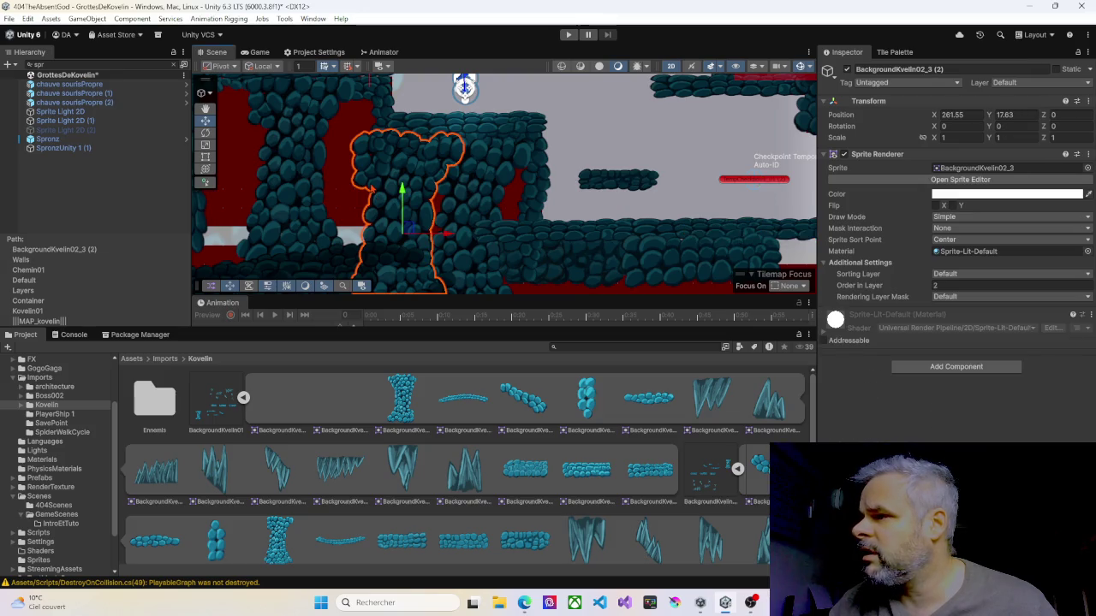
{"action": "left_click", "coordinate": [374, 194]}
{"action": "left_click", "coordinate": [376, 214]}
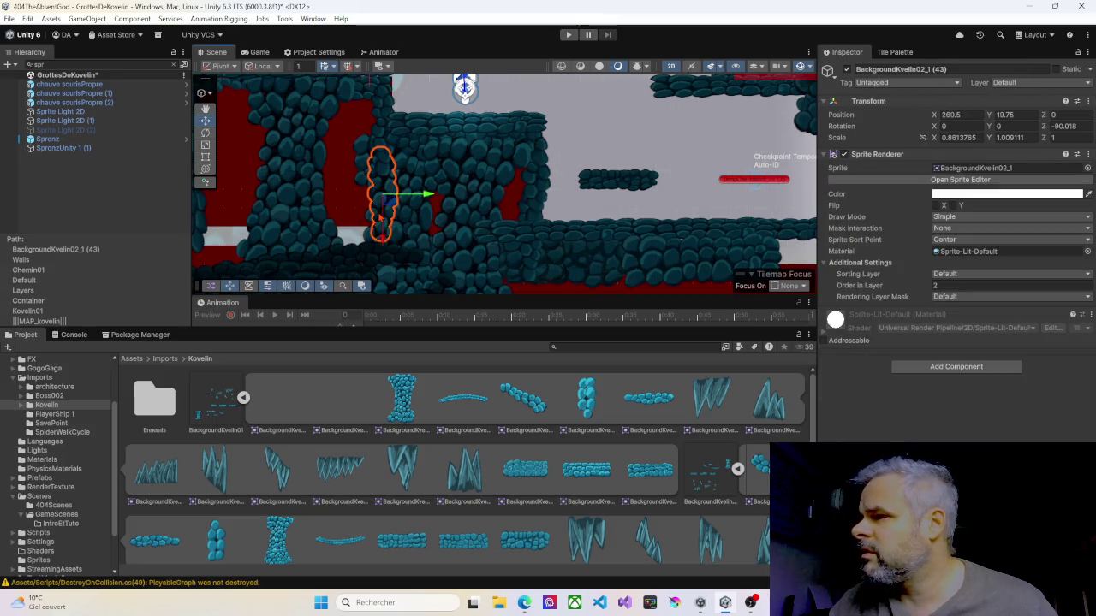
{"action": "left_click", "coordinate": [935, 286]}
{"action": "type", "text": "10"}
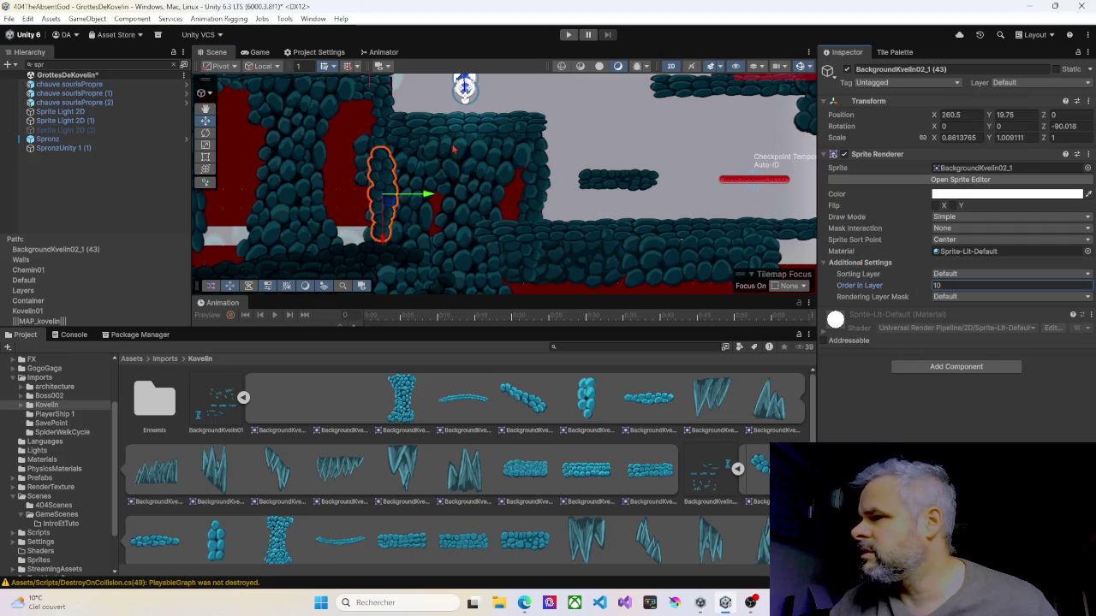
{"action": "left_click", "coordinate": [567, 35]}
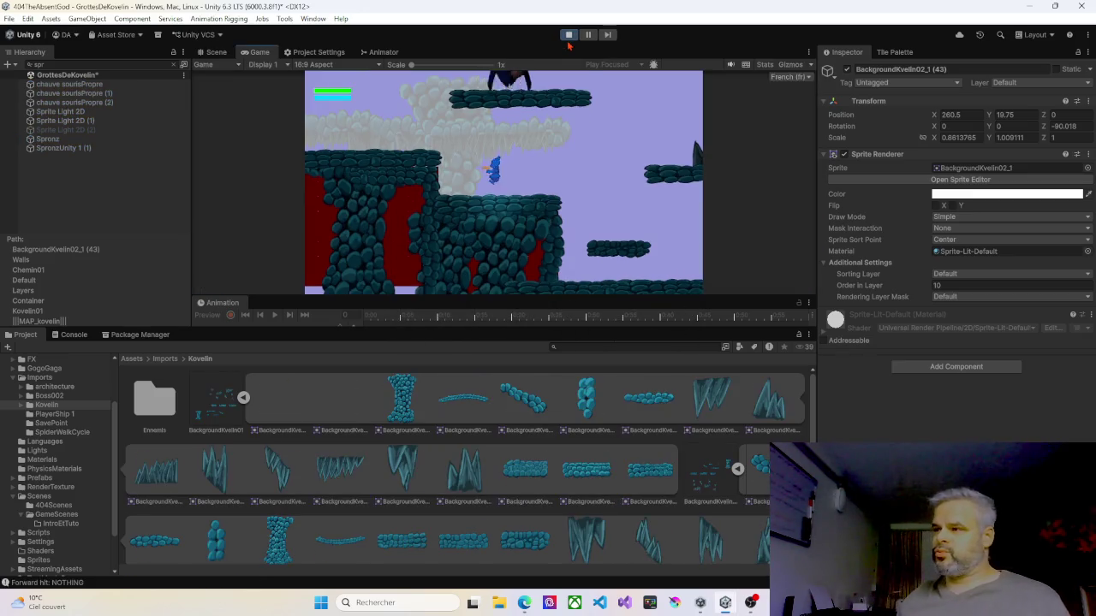
- Walk and jump the character right past the enemy's ledge and through the first rooms
{"action": "key", "text": "Right"}
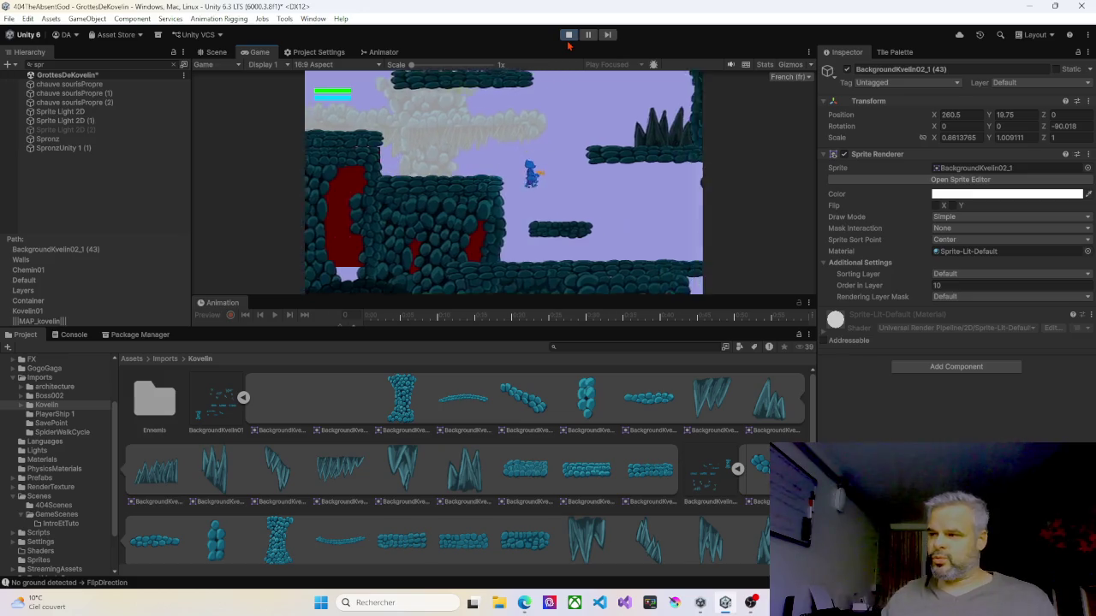
{"action": "key", "text": "space"}
{"action": "key", "text": "Right"}
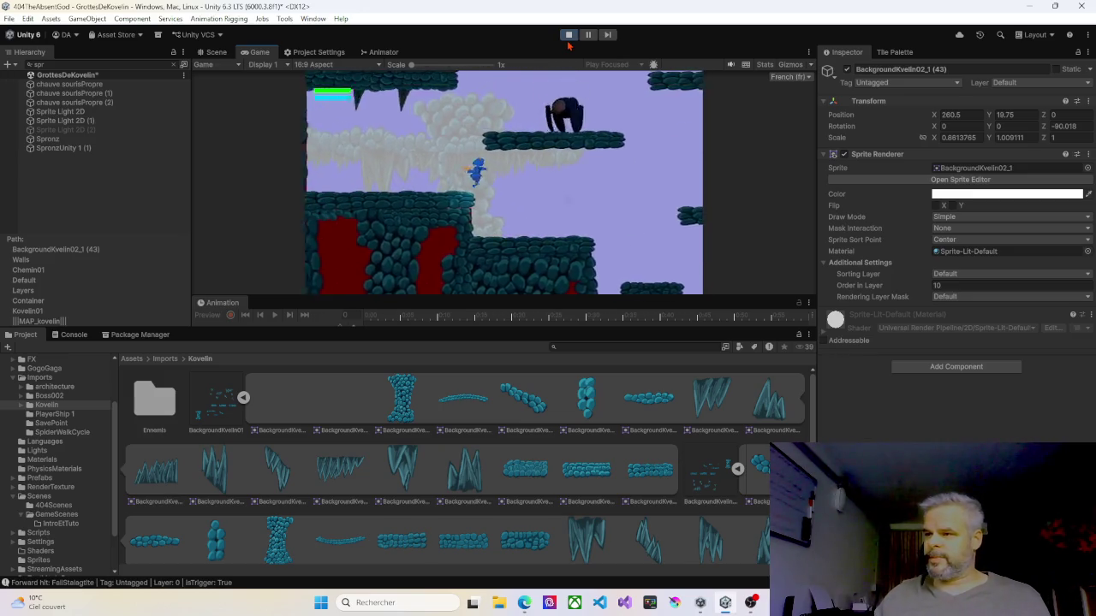
{"action": "key", "text": "Right"}
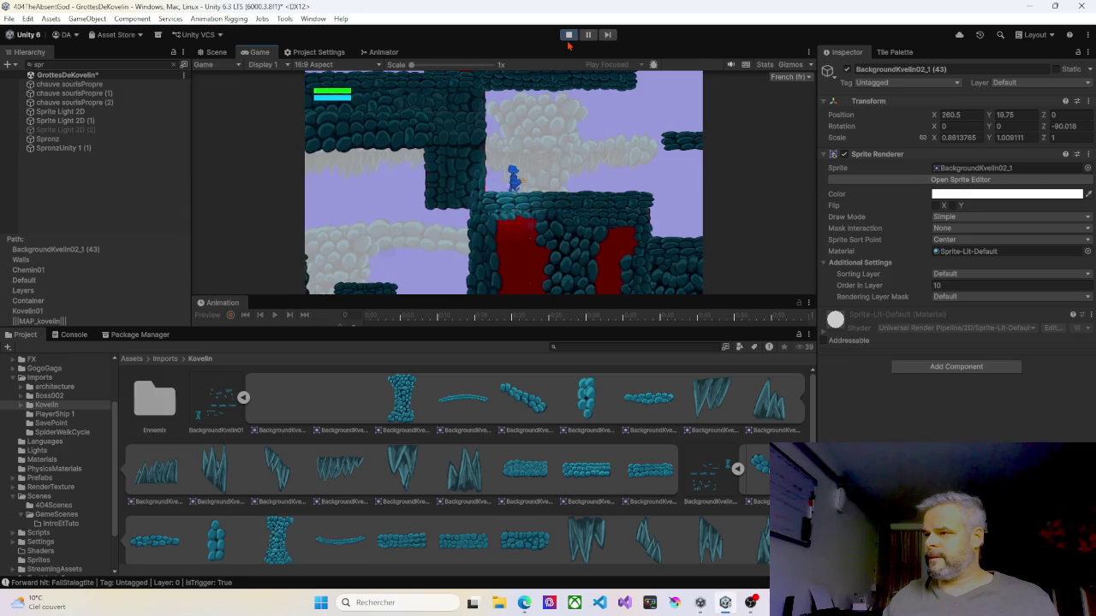
{"action": "key", "text": "Right"}
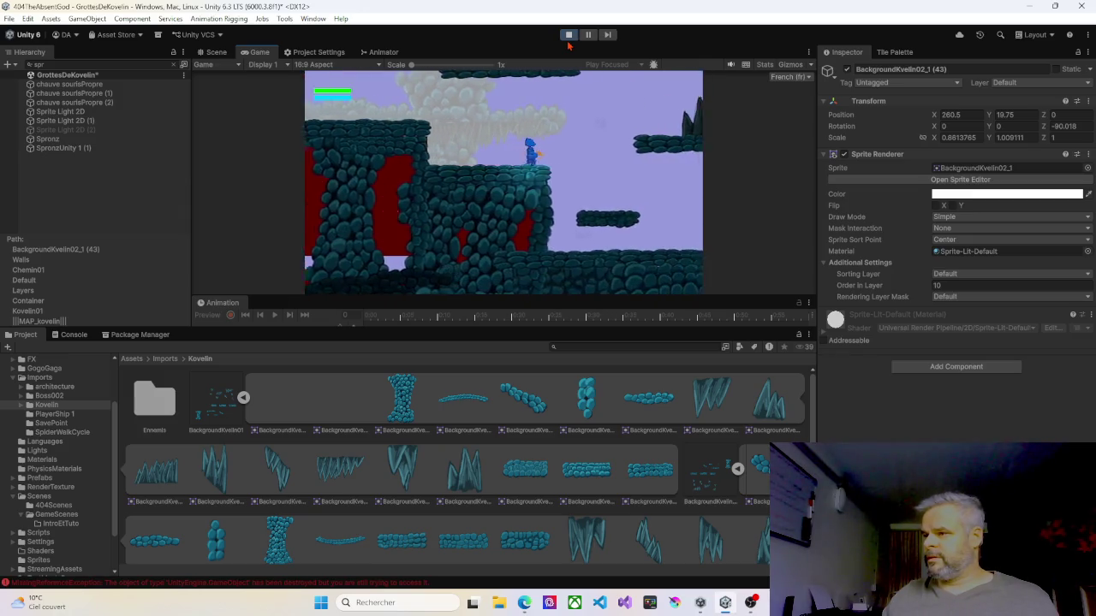
{"action": "key", "text": "space"}
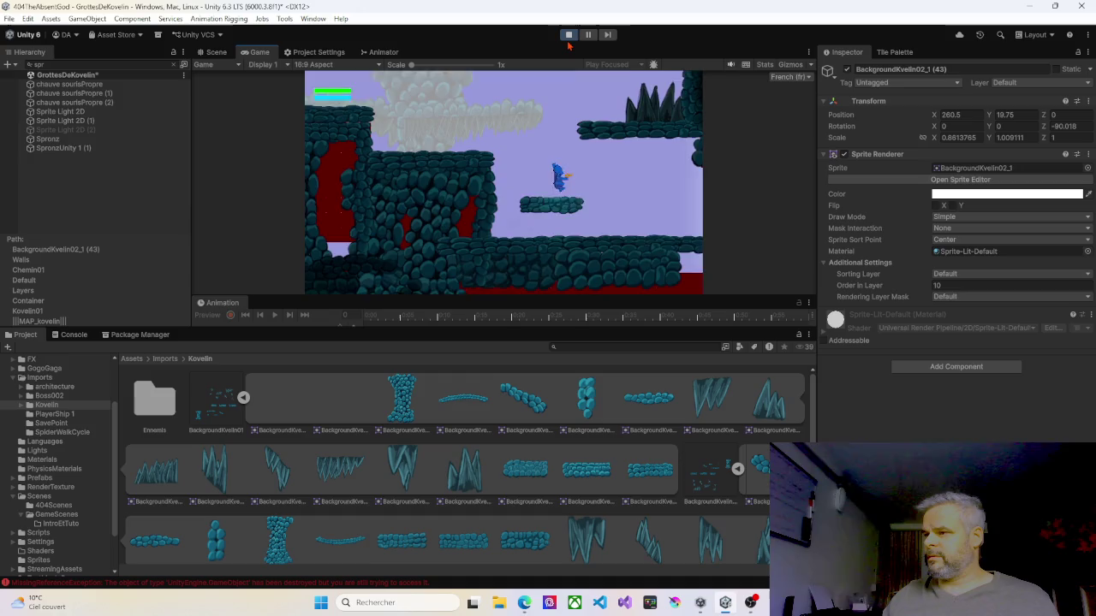
{"action": "key", "text": "Right"}
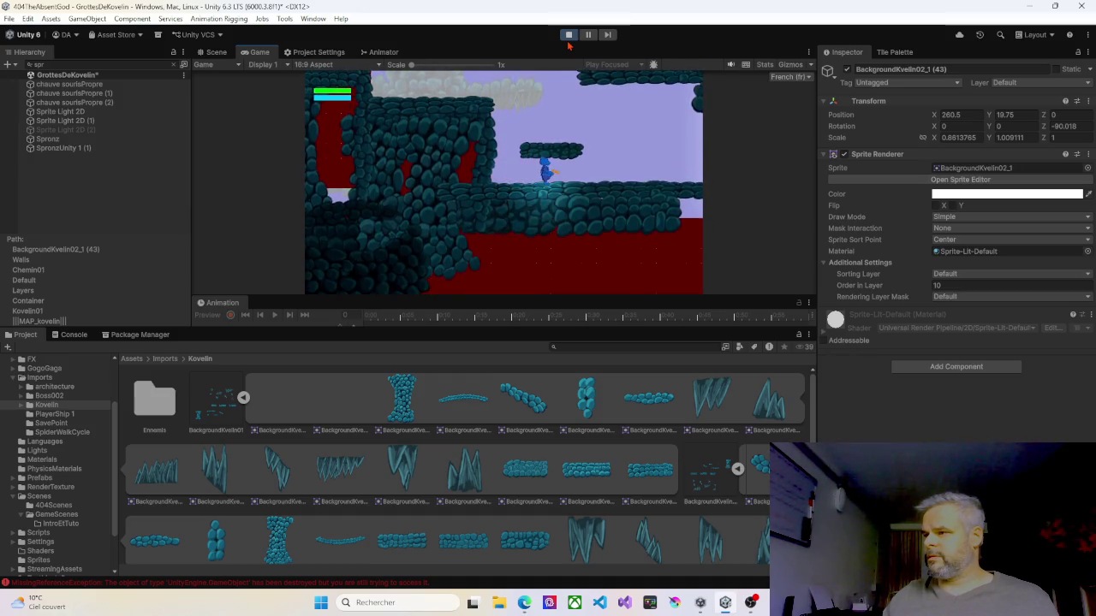
{"action": "key", "text": "Right"}
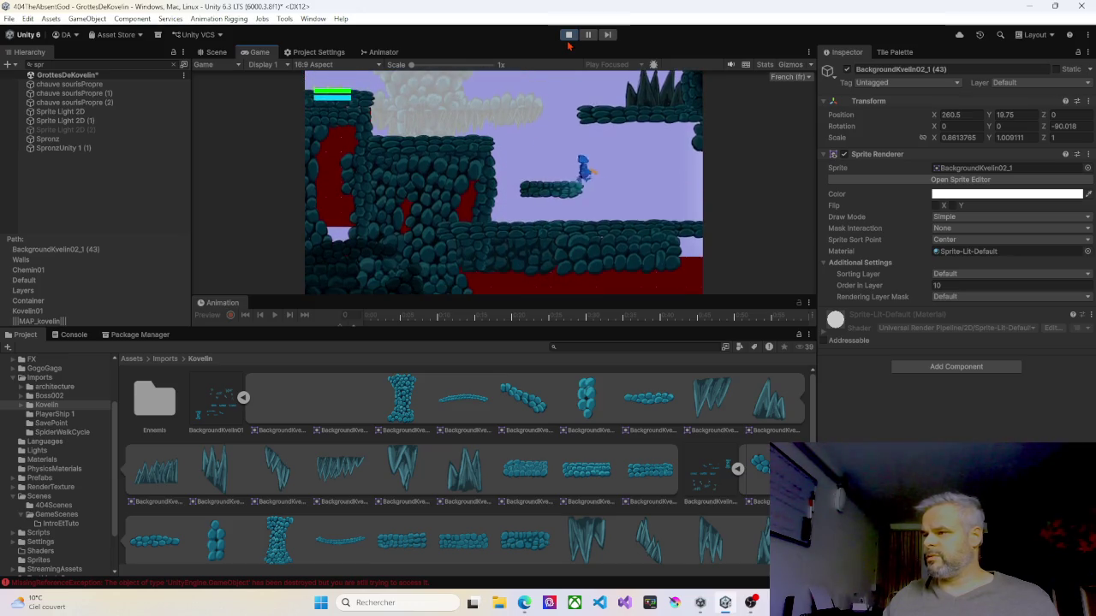
{"action": "key", "text": "Right"}
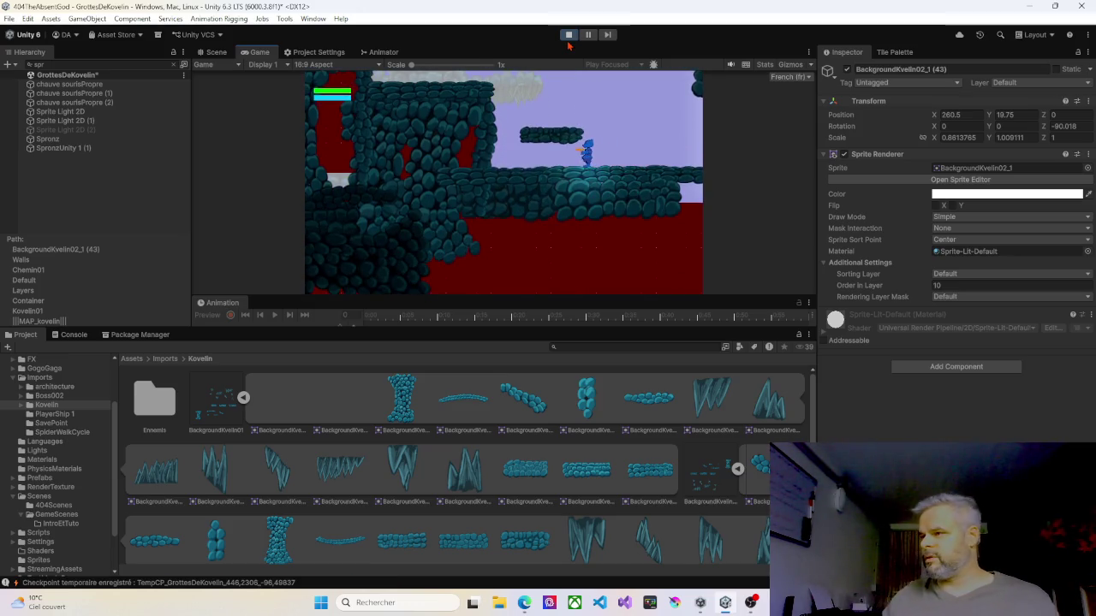
{"action": "key", "text": "Right"}
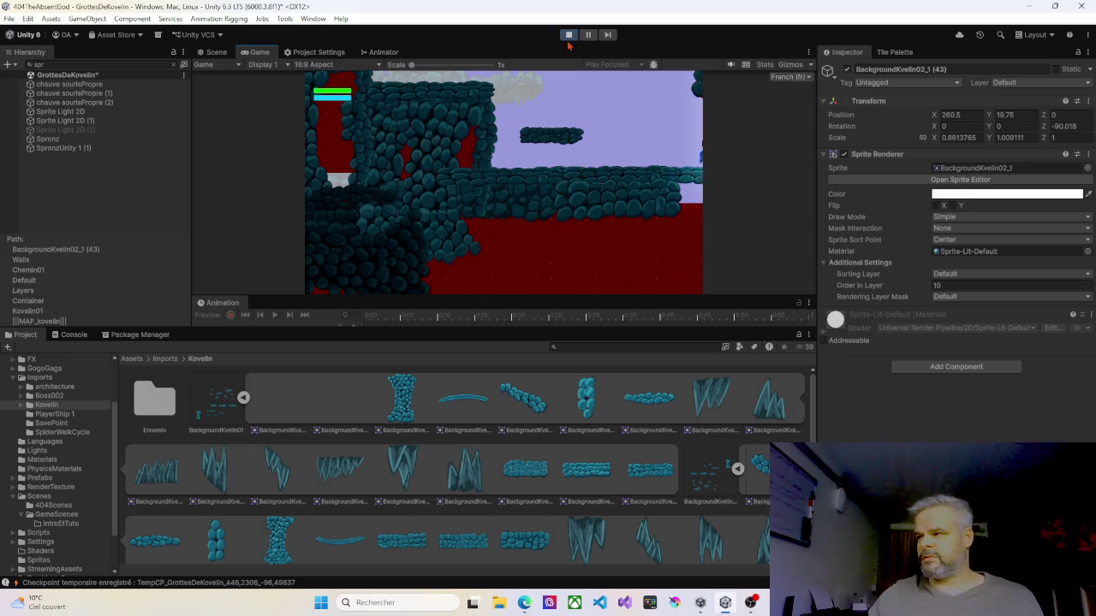
{"action": "key", "text": "Right"}
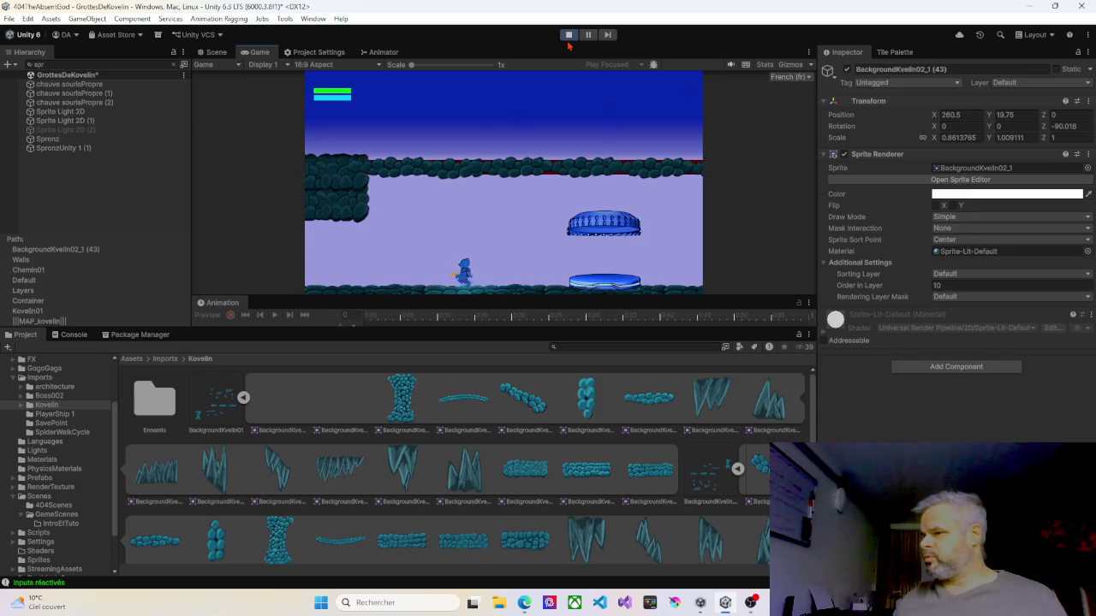
- Walk the character onto the glowing save platform and continue into the next room
{"action": "key", "text": "Left"}
{"action": "key", "text": "Right"}
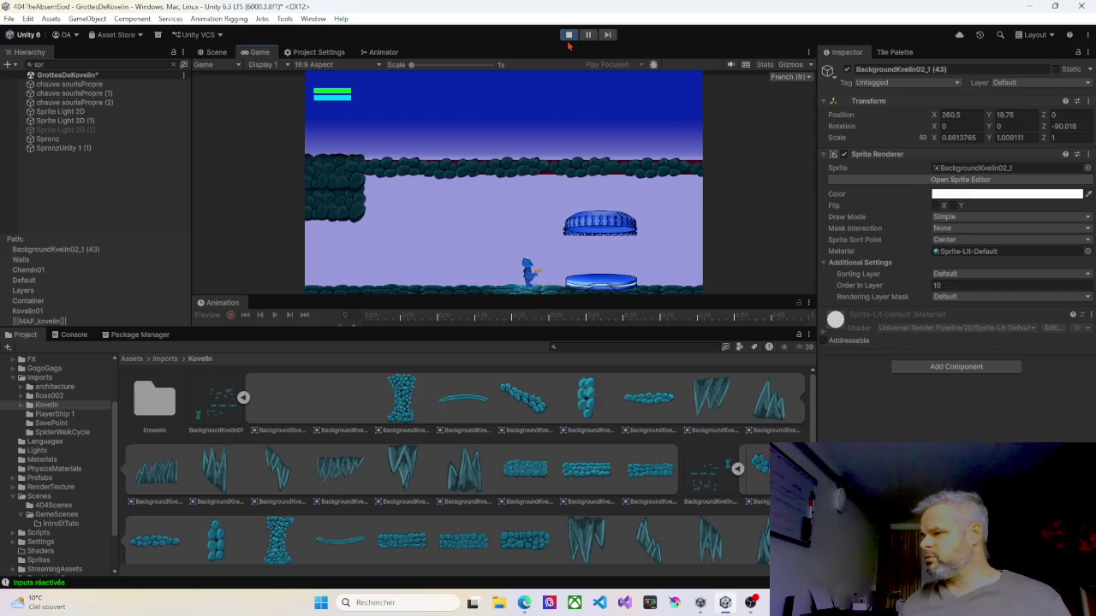
{"action": "key", "text": "Left"}
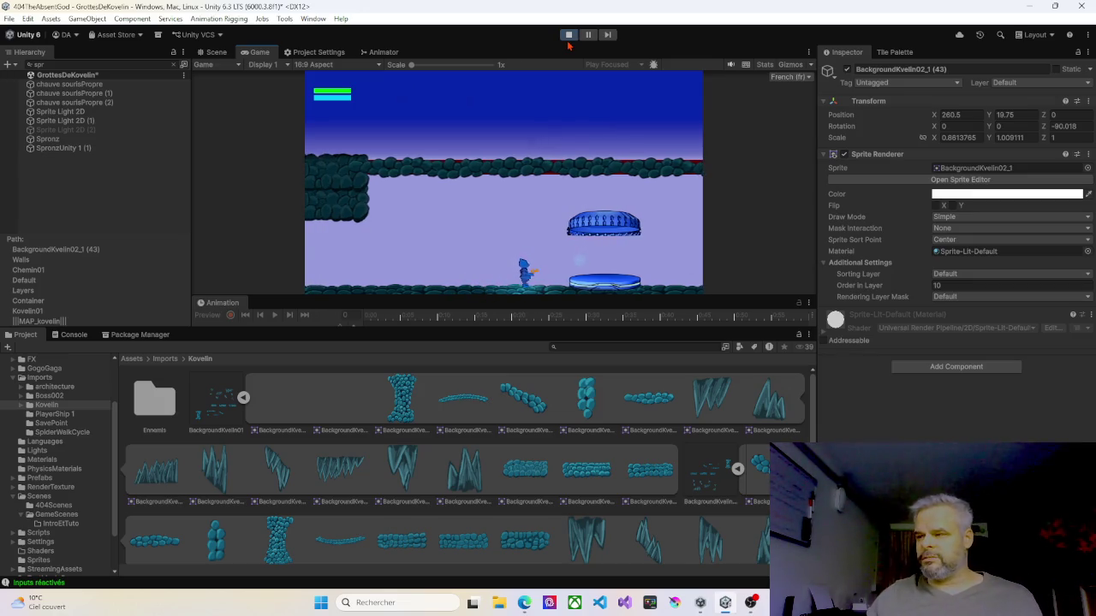
{"action": "key", "text": "Right"}
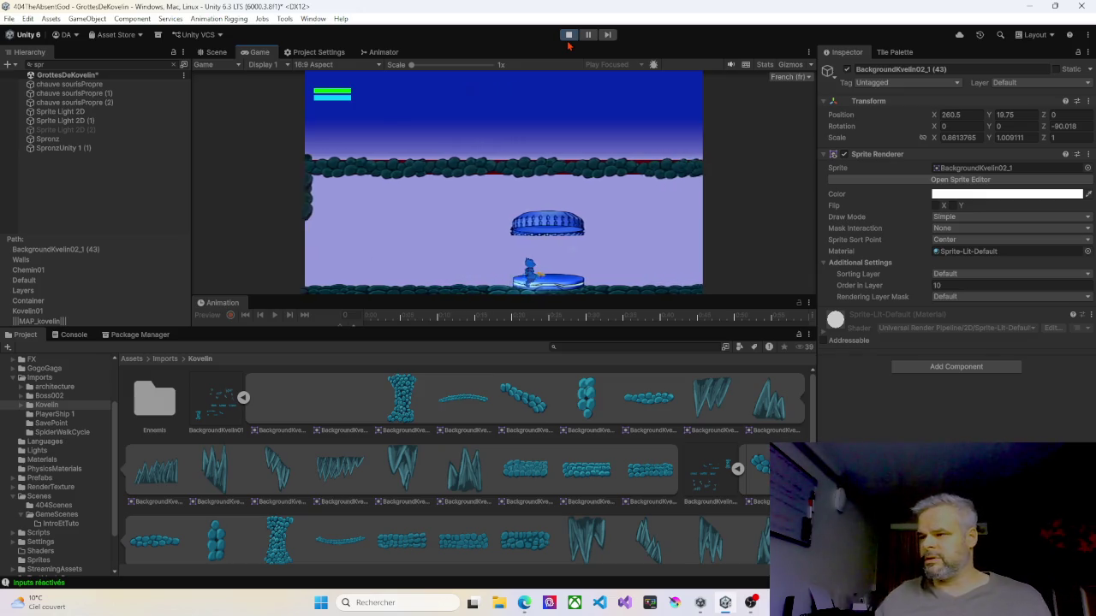
{"action": "key", "text": "Right"}
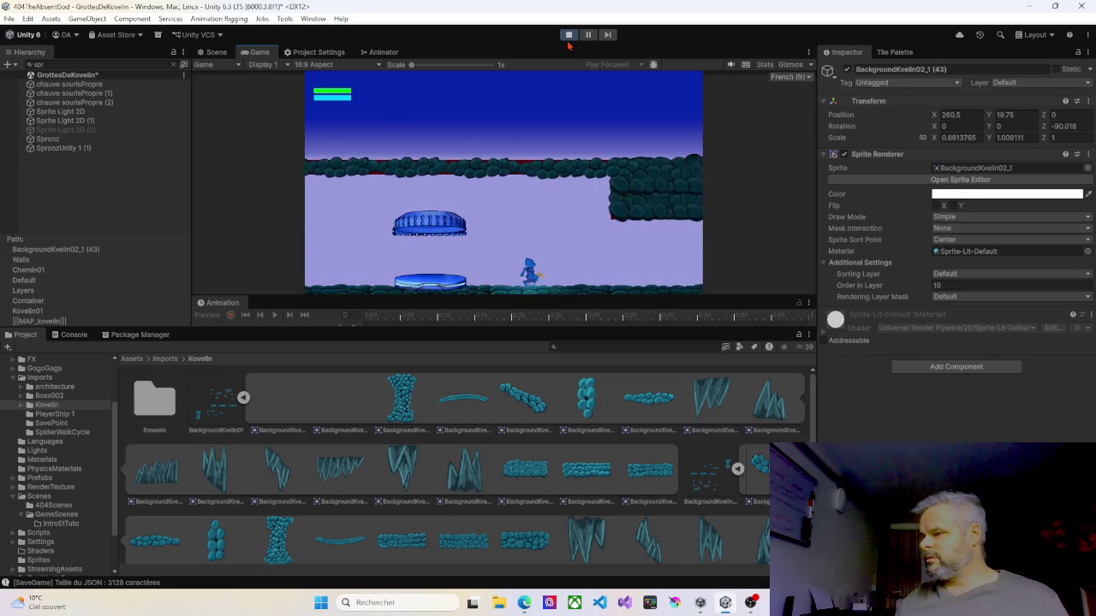
{"action": "key", "text": "Left"}
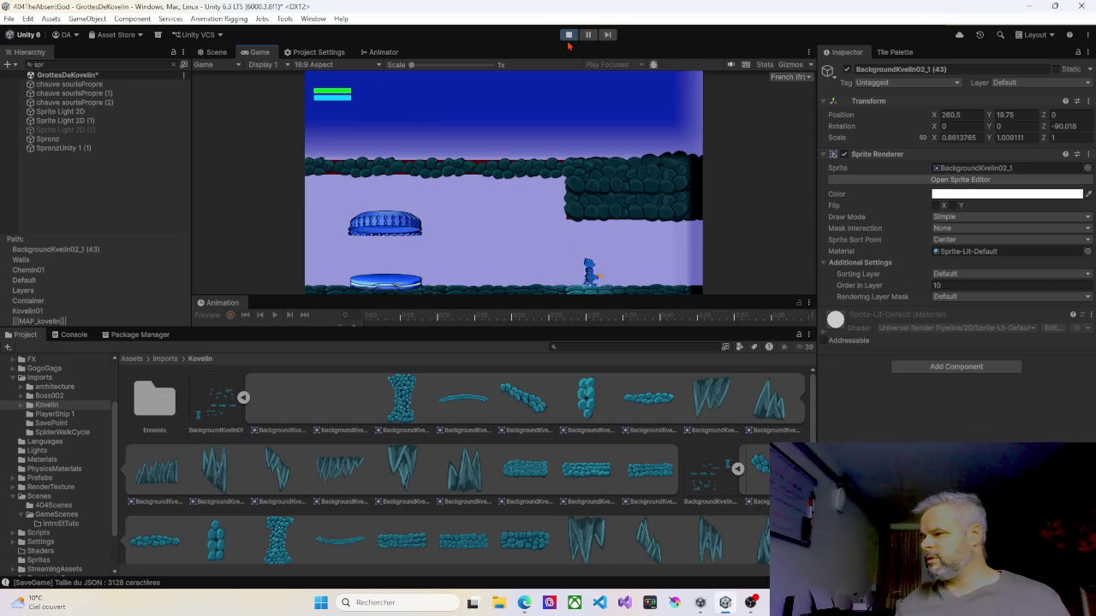
{"action": "key", "text": "Right"}
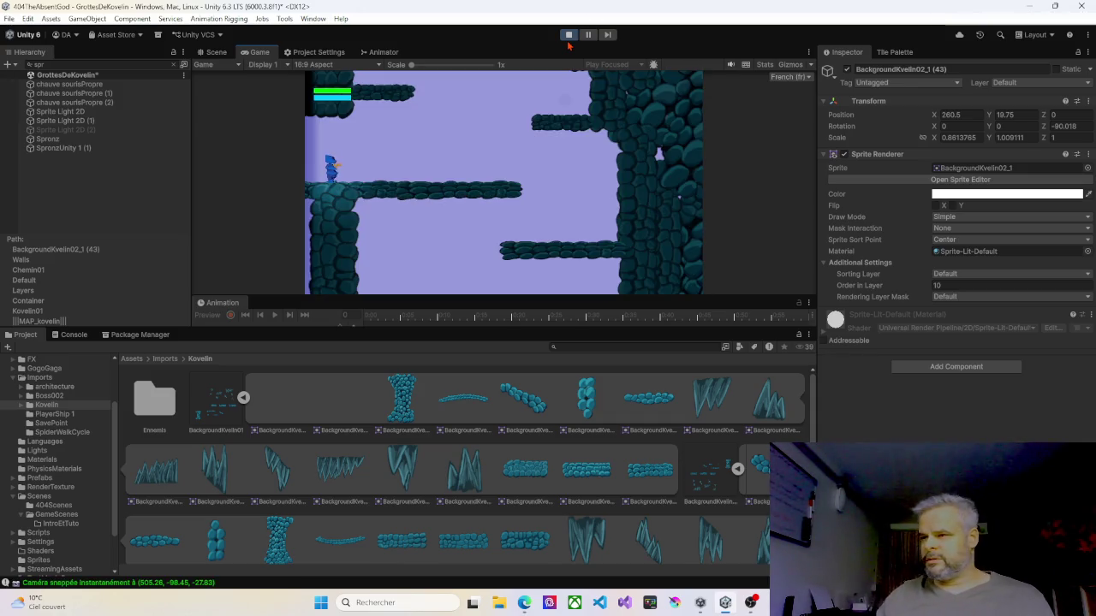
- Climb the higher ledges and run right toward the elevator
{"action": "key", "text": "Right"}
{"action": "key", "text": "space"}
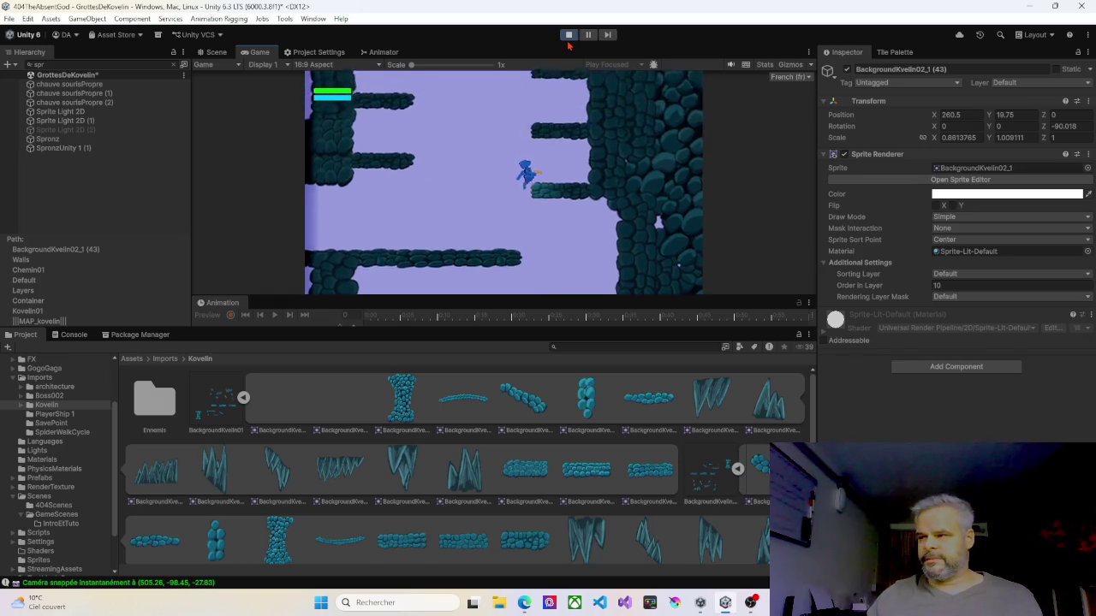
{"action": "key", "text": "space"}
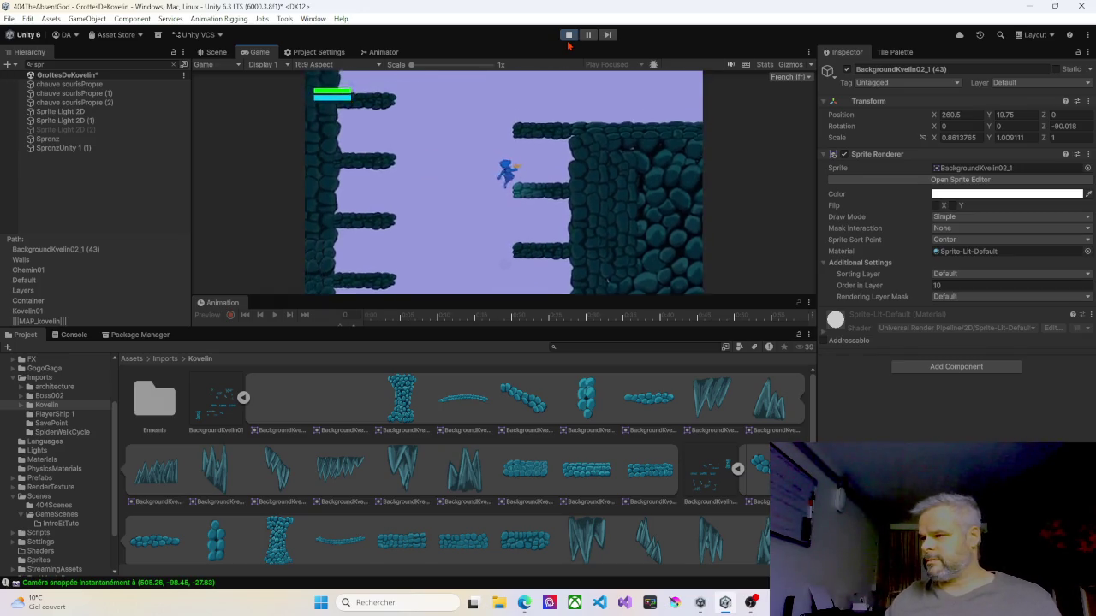
{"action": "key", "text": "space"}
{"action": "key", "text": "Right"}
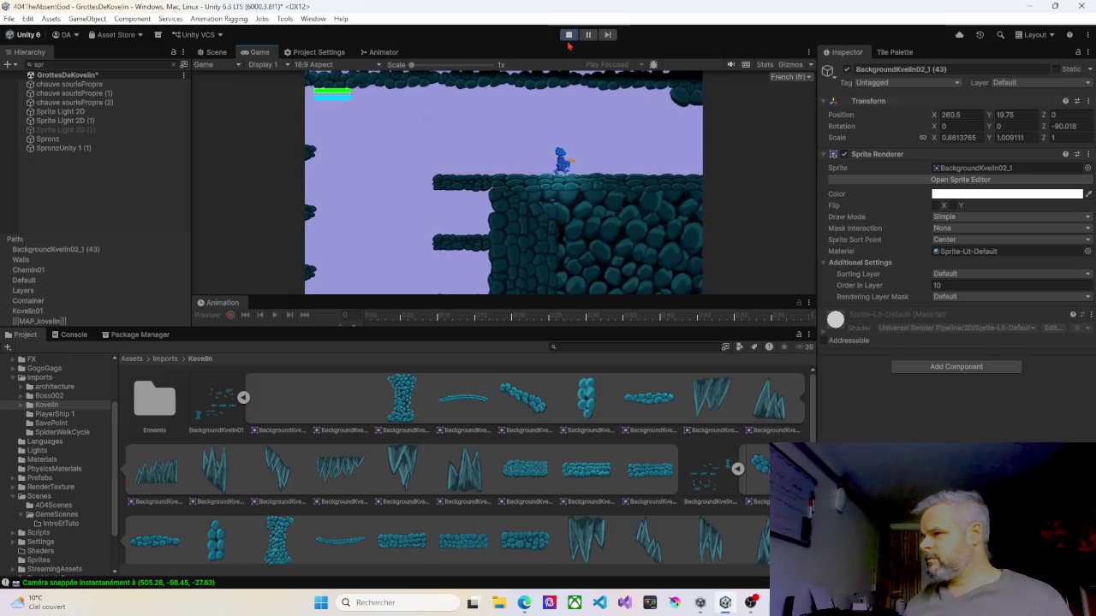
{"action": "key", "text": "Right"}
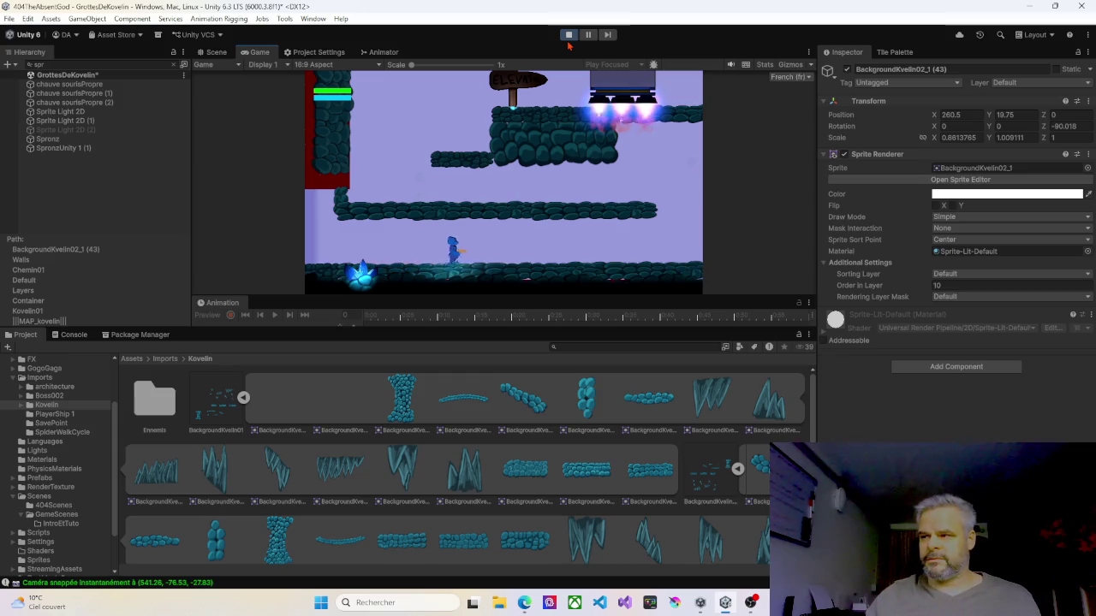
{"action": "key", "text": "Right"}
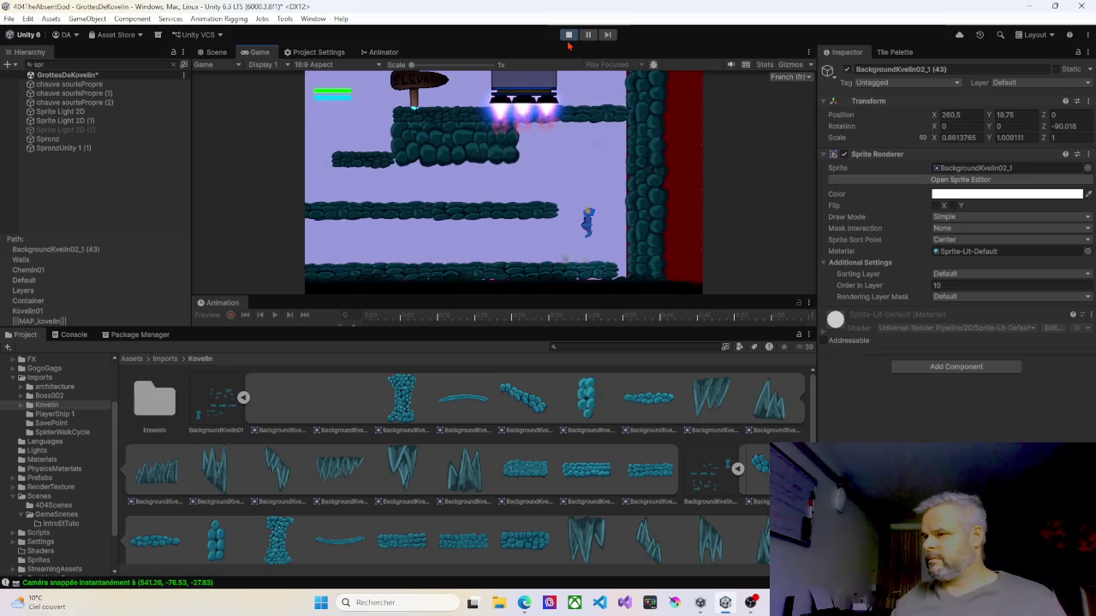
{"action": "key", "text": "Left"}
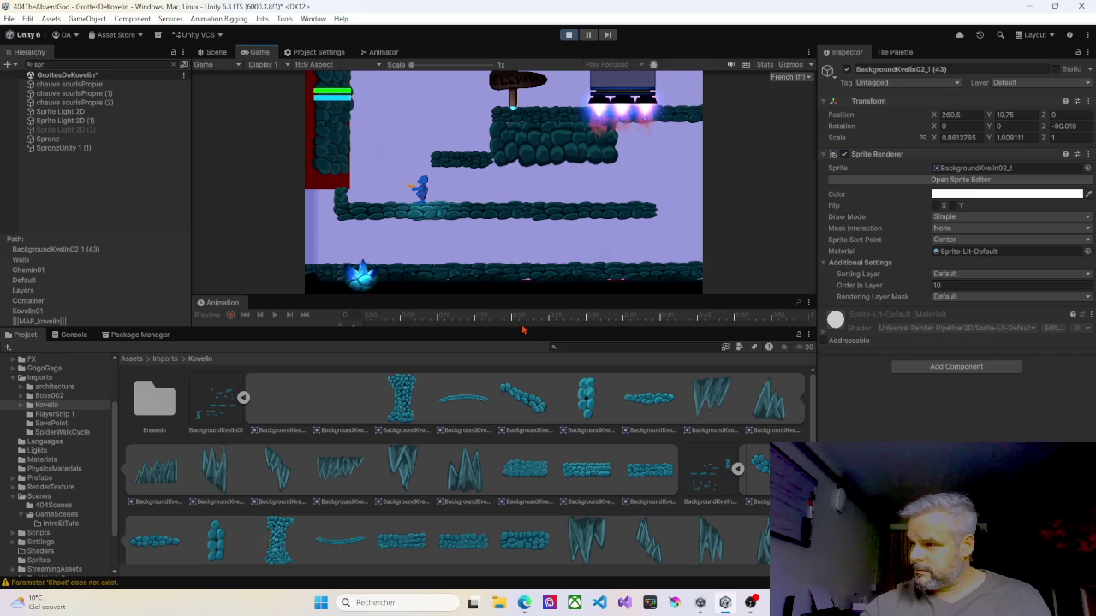
- Enlarge the Game view by dragging its splitters taller and wider on both sides
{"action": "mouse_move", "coordinate": [522, 326]}
{"action": "left_mouse_down"}
{"action": "mouse_move", "coordinate": [522, 587]}
{"action": "mouse_move", "coordinate": [523, 530]}
{"action": "left_mouse_up"}
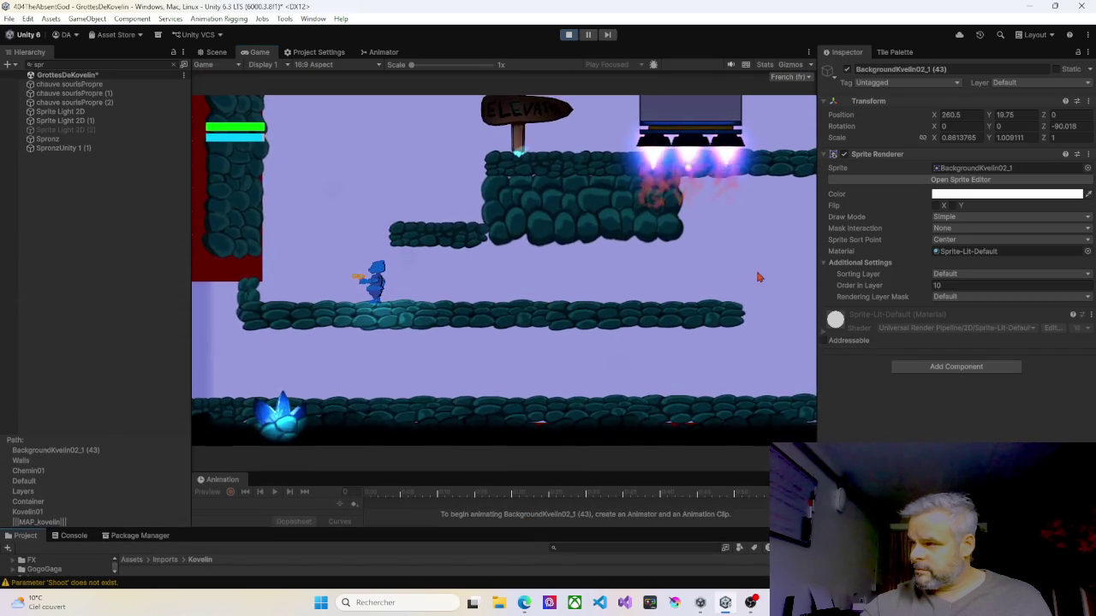
{"action": "left_click_drag", "start_coordinate": [814, 258], "coordinate": [920, 258]}
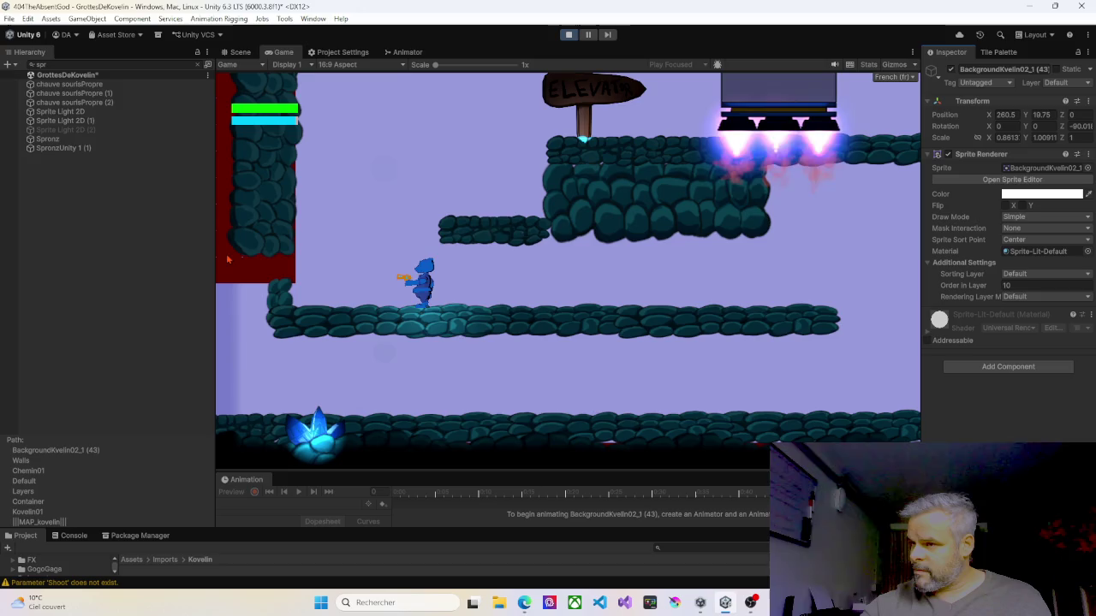
{"action": "left_click_drag", "start_coordinate": [215, 255], "coordinate": [96, 255]}
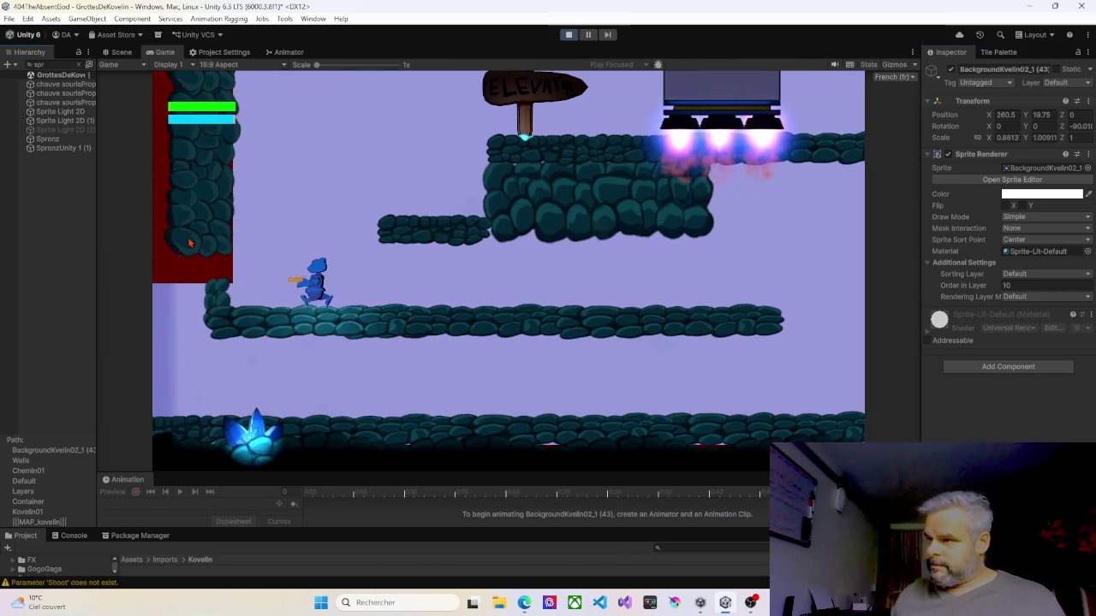
- Ride the elevator up and walk the character out along the stone platform, then return to the Scene view
{"action": "key", "text": "Right"}
{"action": "key", "text": "space"}
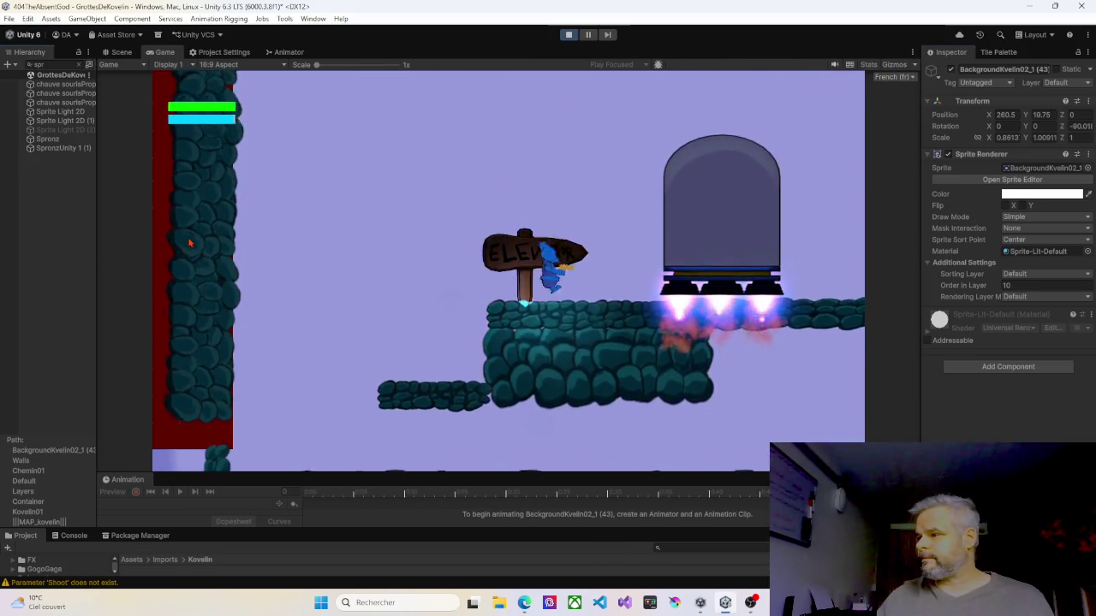
{"action": "key", "text": "space"}
{"action": "key", "text": "Right"}
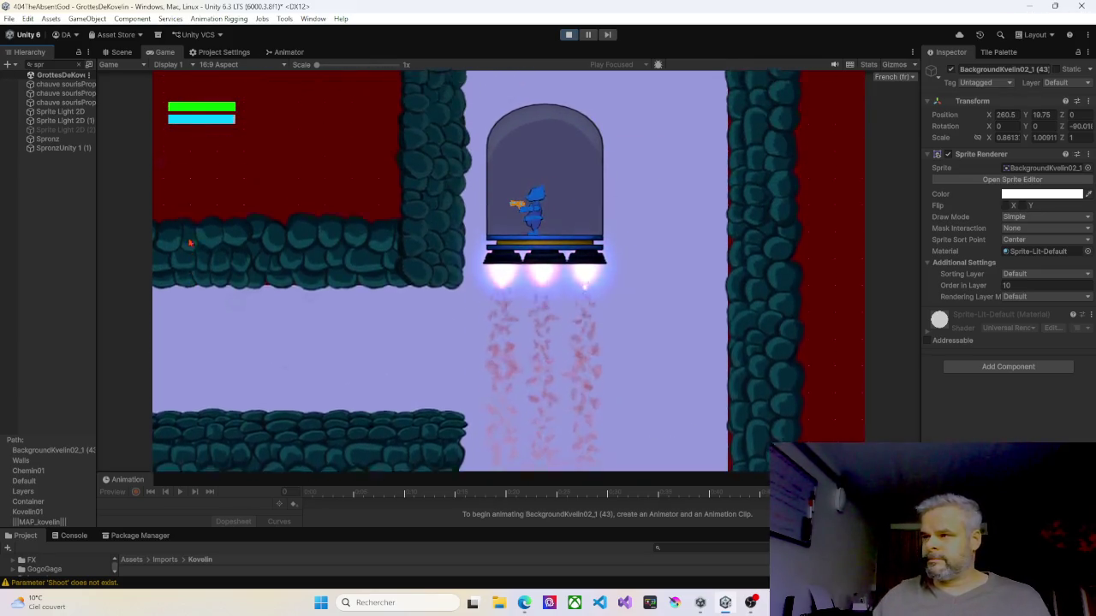
{"action": "key", "text": "Left"}
{"action": "key", "text": "Left"}
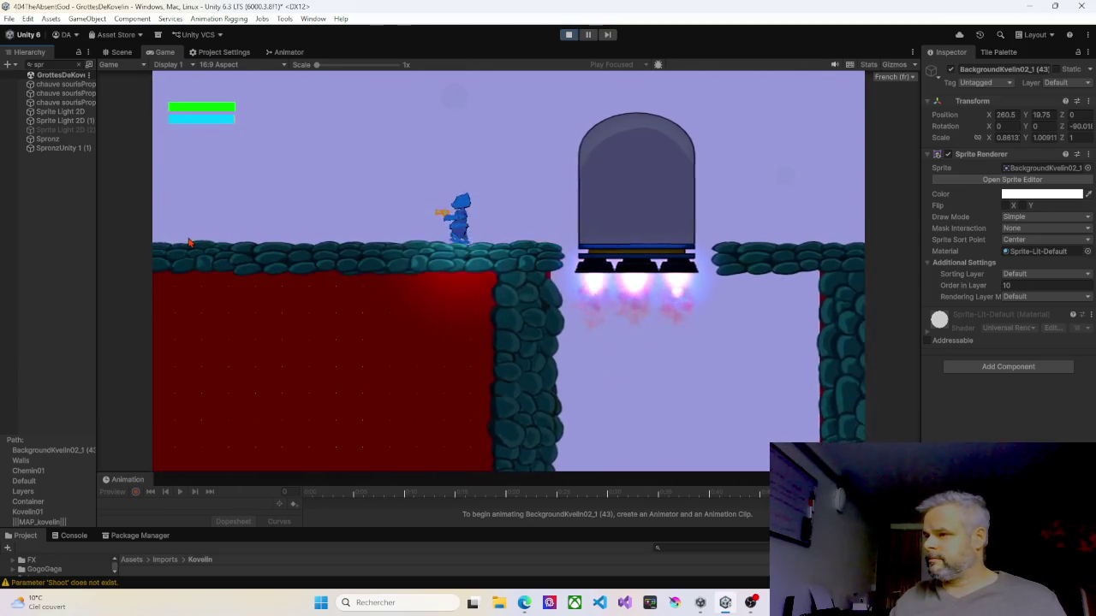
{"action": "key", "text": "Left"}
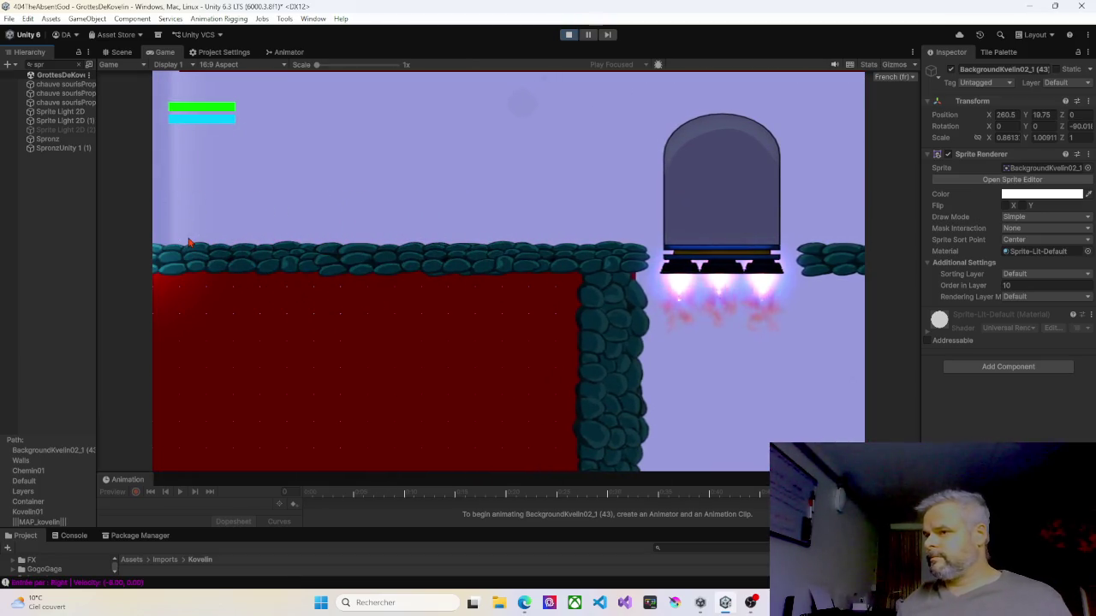
{"action": "key", "text": "Left"}
{"action": "key", "text": "Left"}
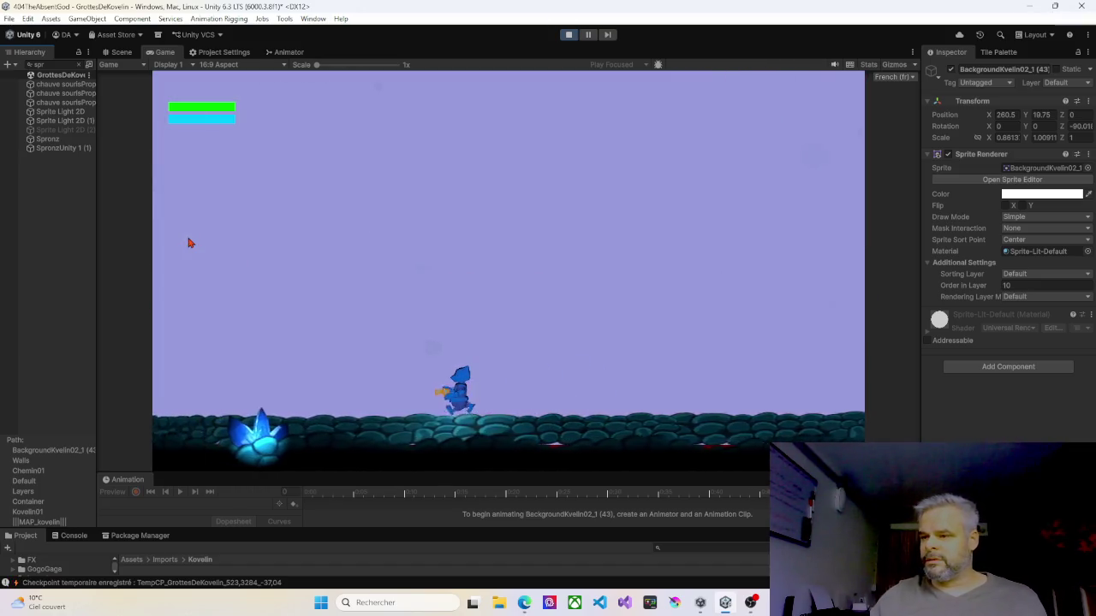
{"action": "key", "text": "Right"}
{"action": "key", "text": "Right"}
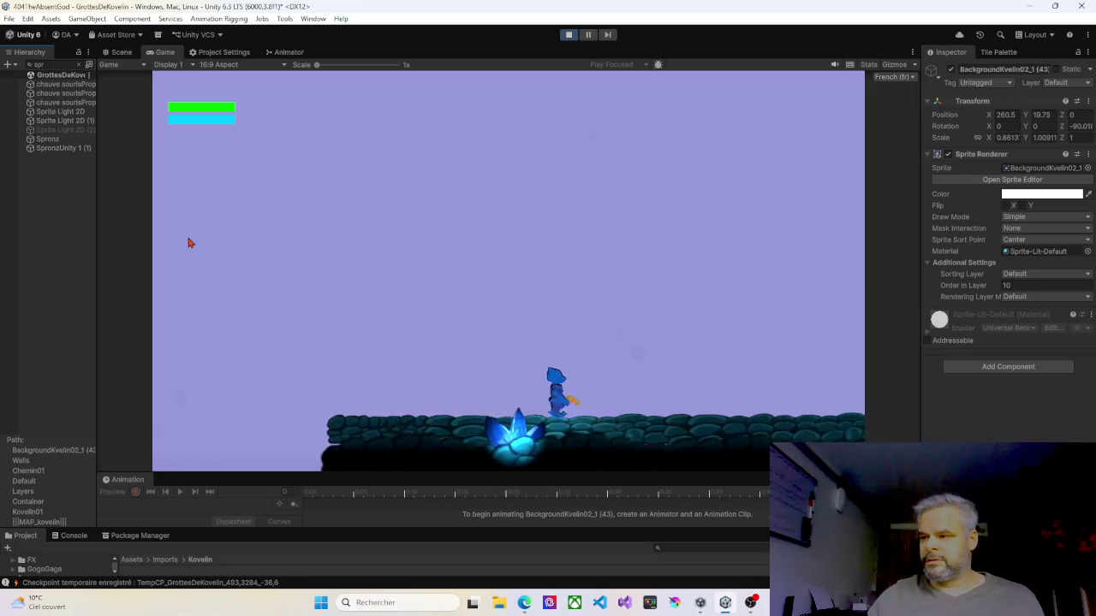
{"action": "key", "text": "Left"}
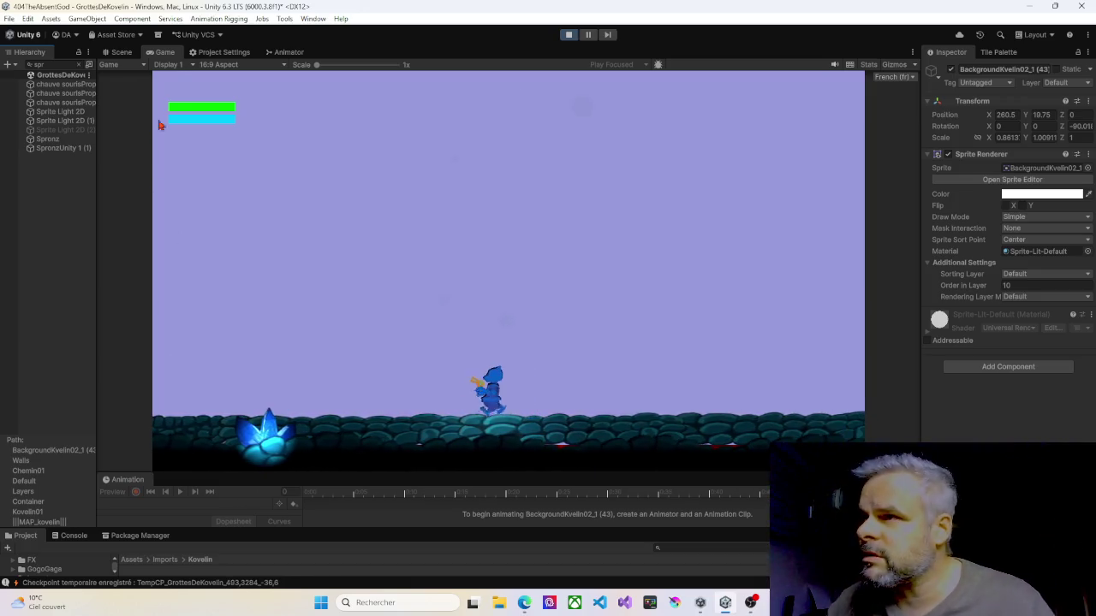
{"action": "left_click", "coordinate": [122, 53]}
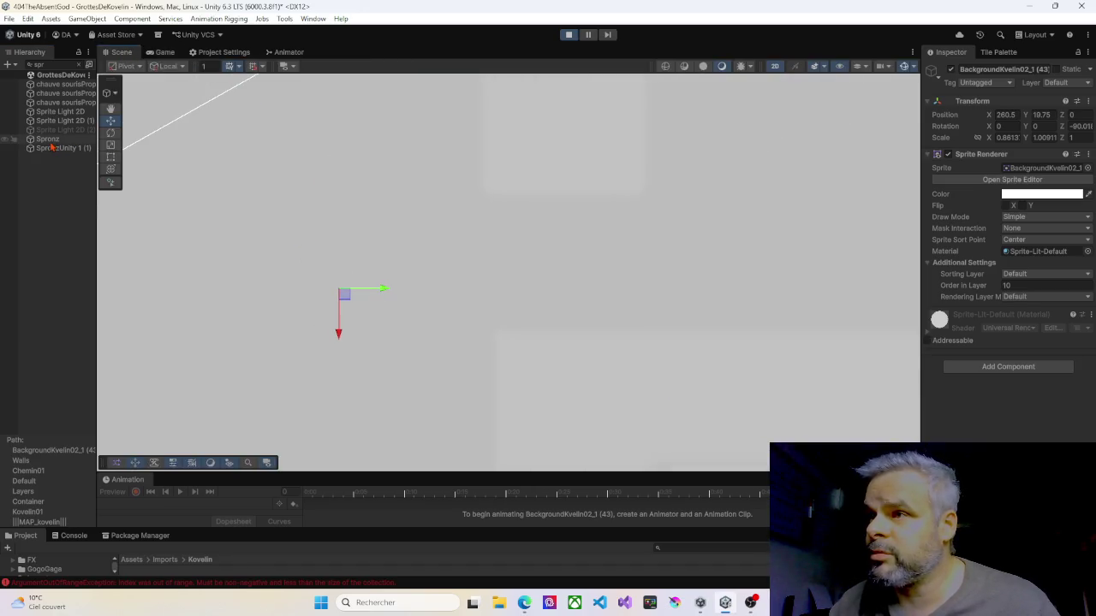
- Frame the SpronzUnity player object in the Scene view and zoom around it
{"action": "key", "text": "f"}
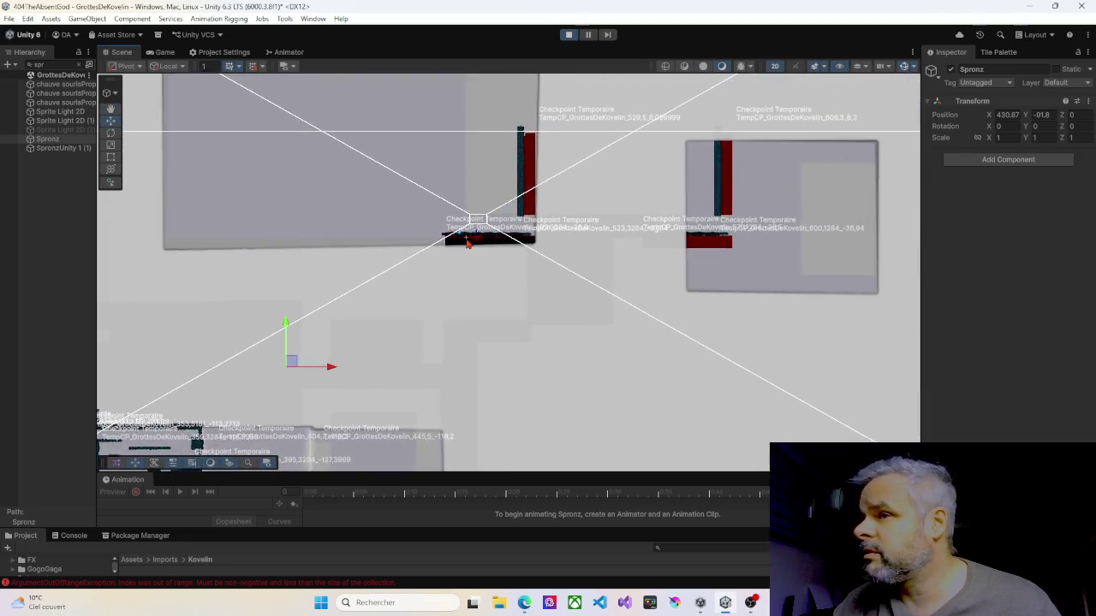
{"action": "scroll", "coordinate": [467, 244], "scroll_direction": "up", "scroll_amount": 3}
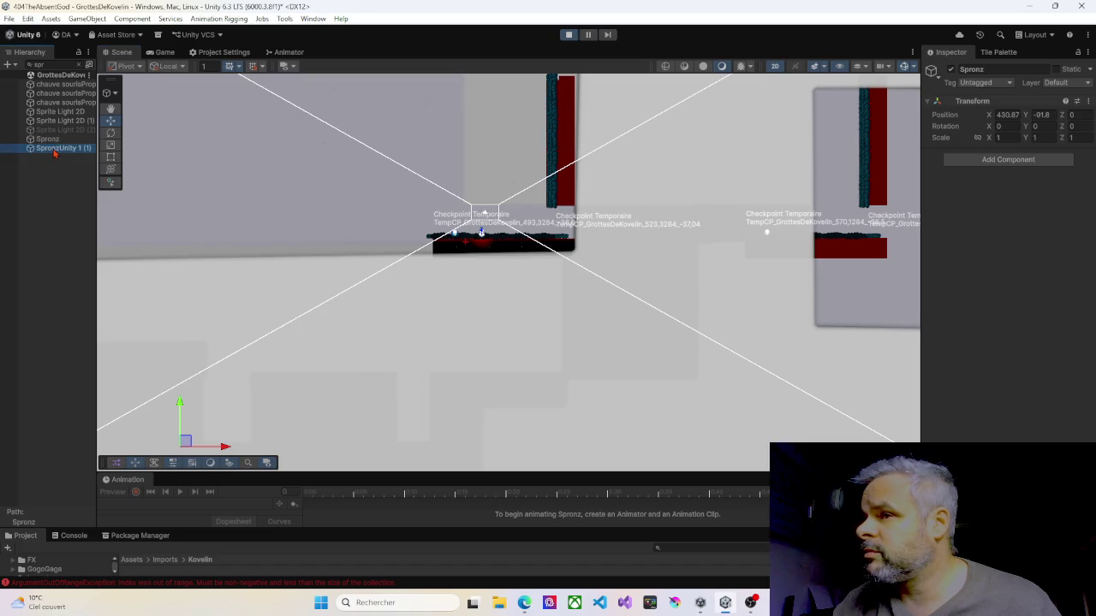
{"action": "key", "text": "f"}
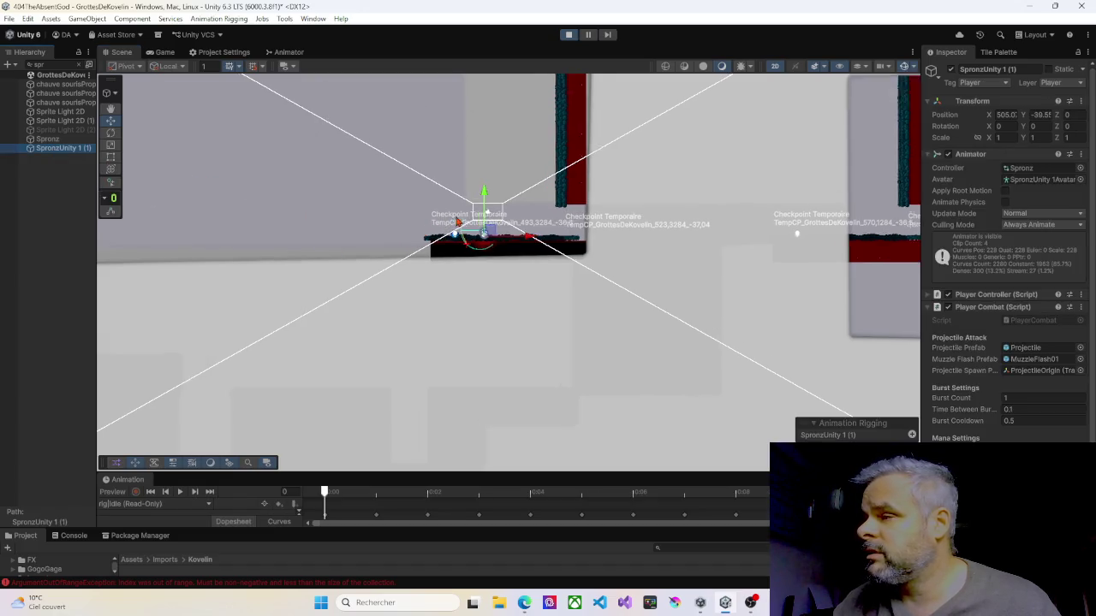
{"action": "scroll", "coordinate": [490, 232], "scroll_direction": "down", "scroll_amount": 5}
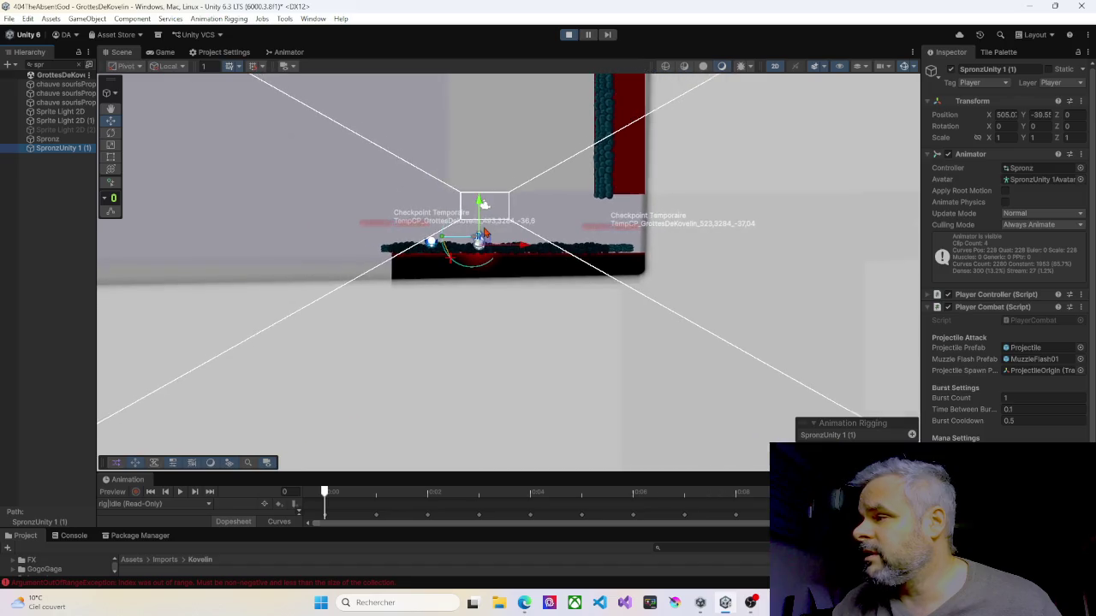
{"action": "scroll", "coordinate": [451, 228], "scroll_direction": "down", "scroll_amount": 3}
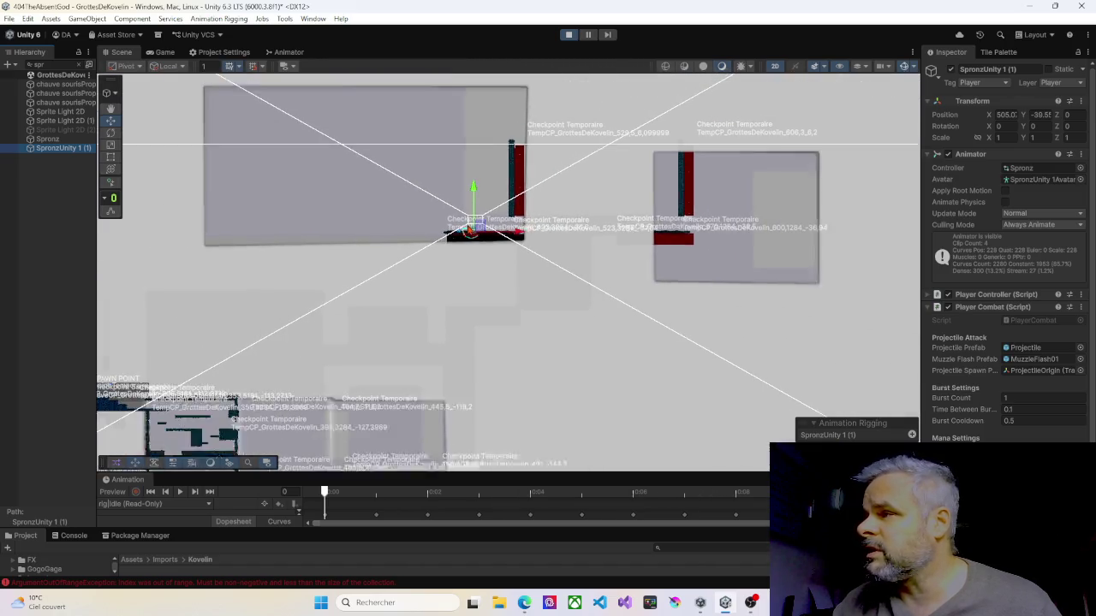
{"action": "scroll", "coordinate": [410, 225], "scroll_direction": "down", "scroll_amount": 3}
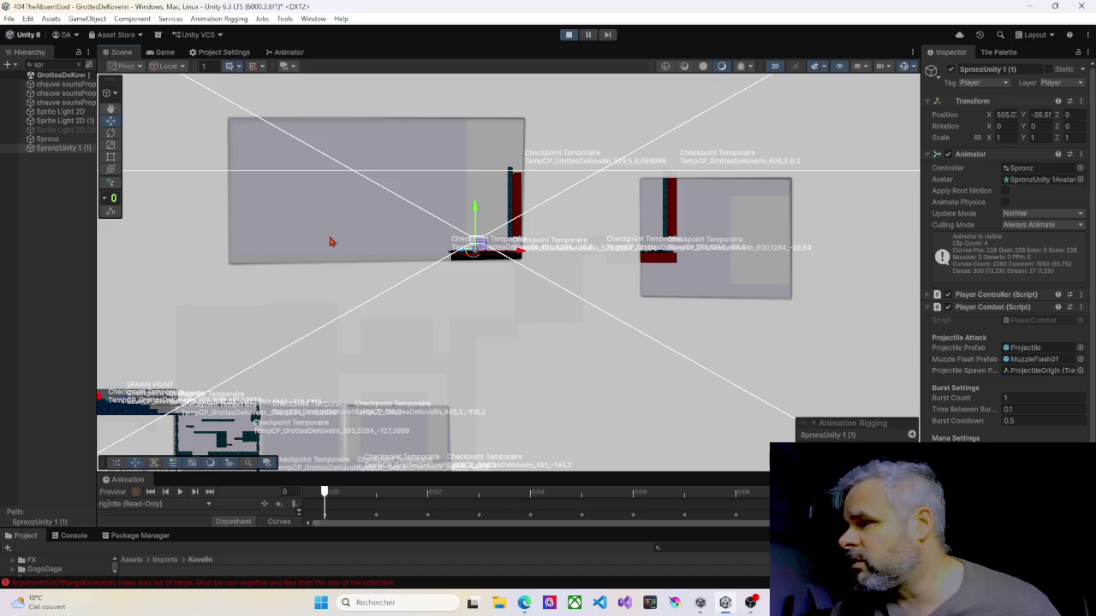
{"action": "scroll", "coordinate": [451, 232], "scroll_direction": "up", "scroll_amount": 4}
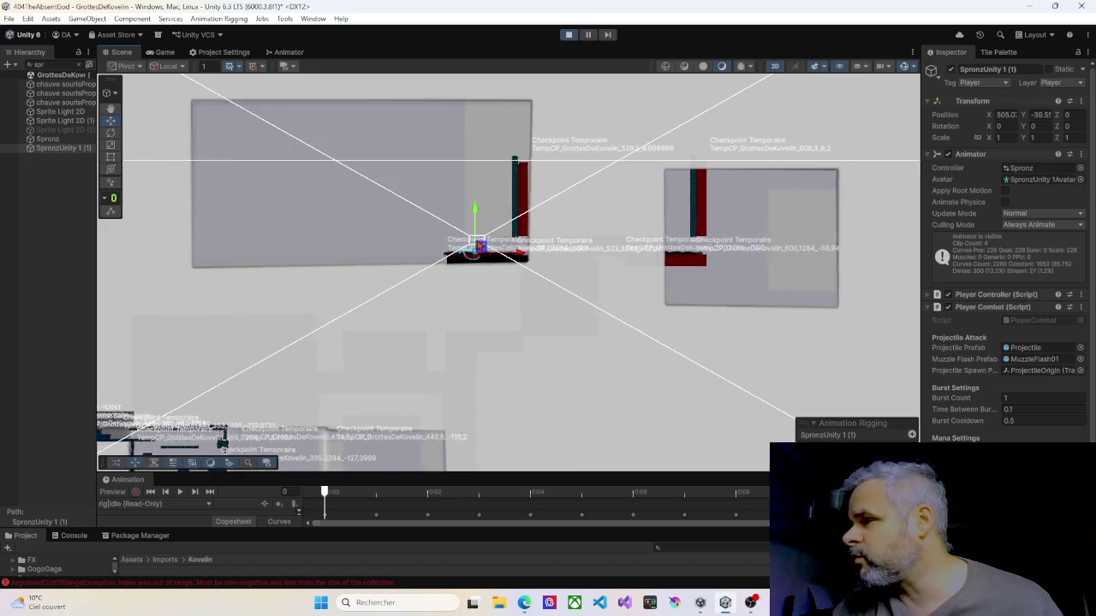
- Pan over the lower rooms and dark maze room to see the whole layout, then return to the Game view
{"action": "left_click_drag", "start_coordinate": [414, 252], "coordinate": [506, 256]}
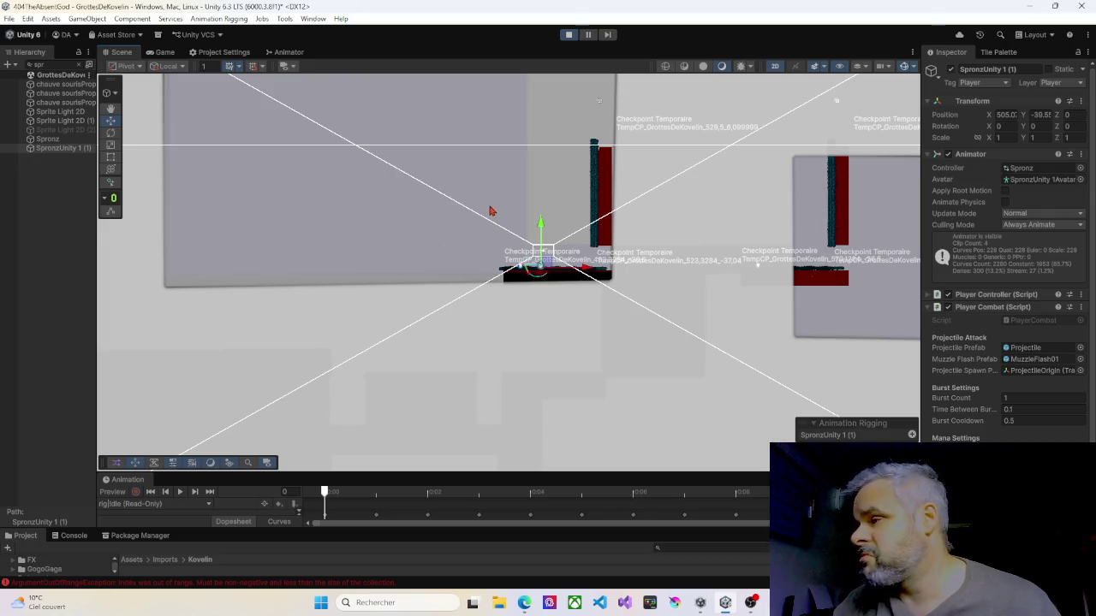
{"action": "scroll", "coordinate": [492, 211], "scroll_direction": "down", "scroll_amount": 2}
{"action": "mouse_move", "coordinate": [428, 306]}
{"action": "left_mouse_down"}
{"action": "mouse_move", "coordinate": [450, 251]}
{"action": "mouse_move", "coordinate": [488, 239]}
{"action": "left_mouse_up"}
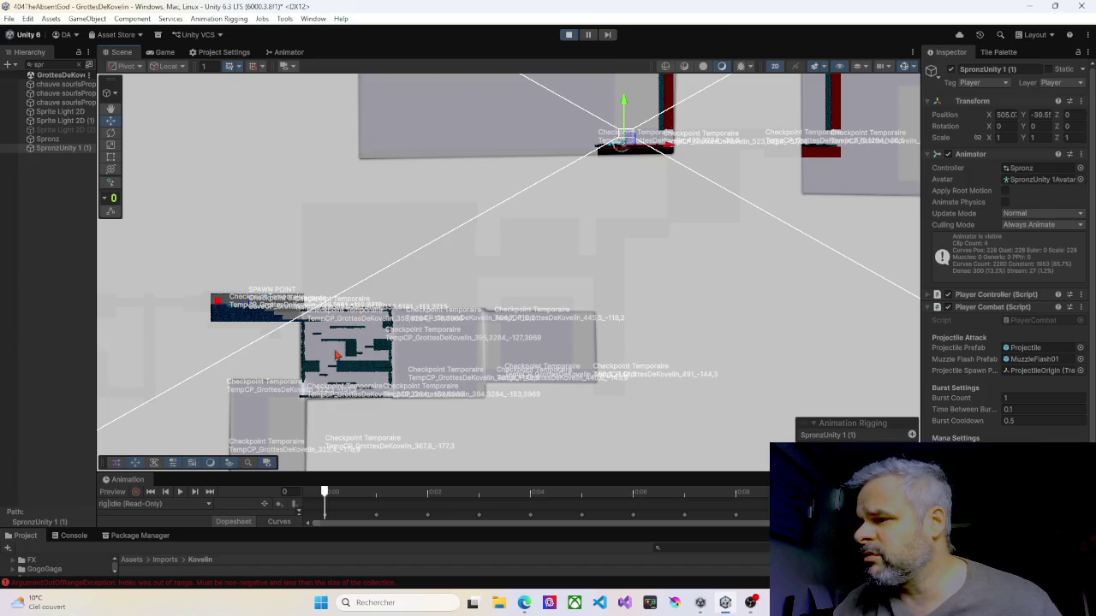
{"action": "scroll", "coordinate": [353, 347], "scroll_direction": "up", "scroll_amount": 4}
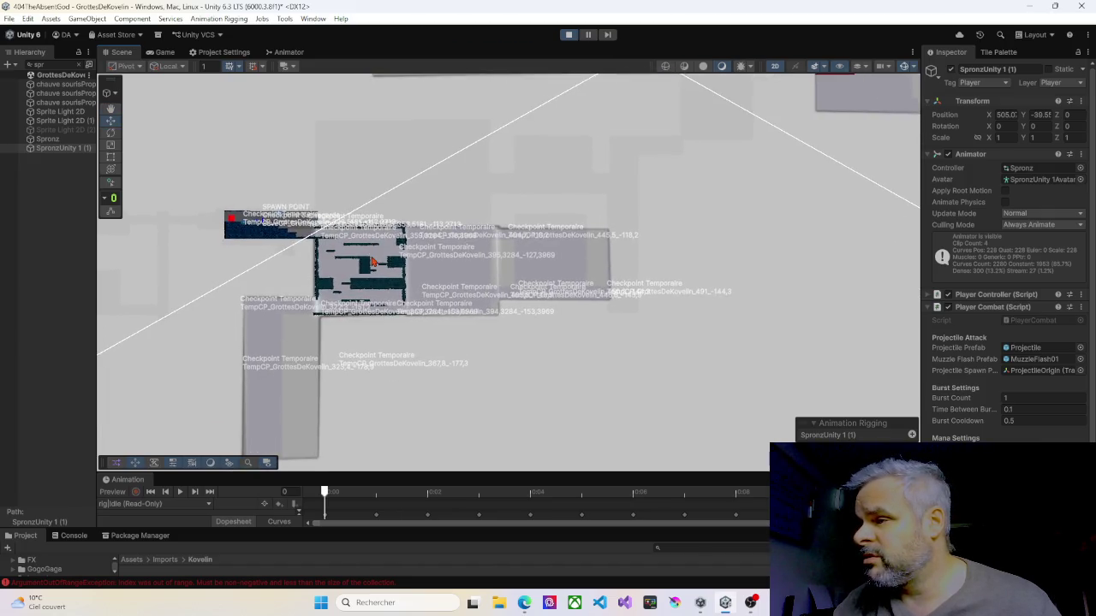
{"action": "scroll", "coordinate": [364, 261], "scroll_direction": "up", "scroll_amount": 3}
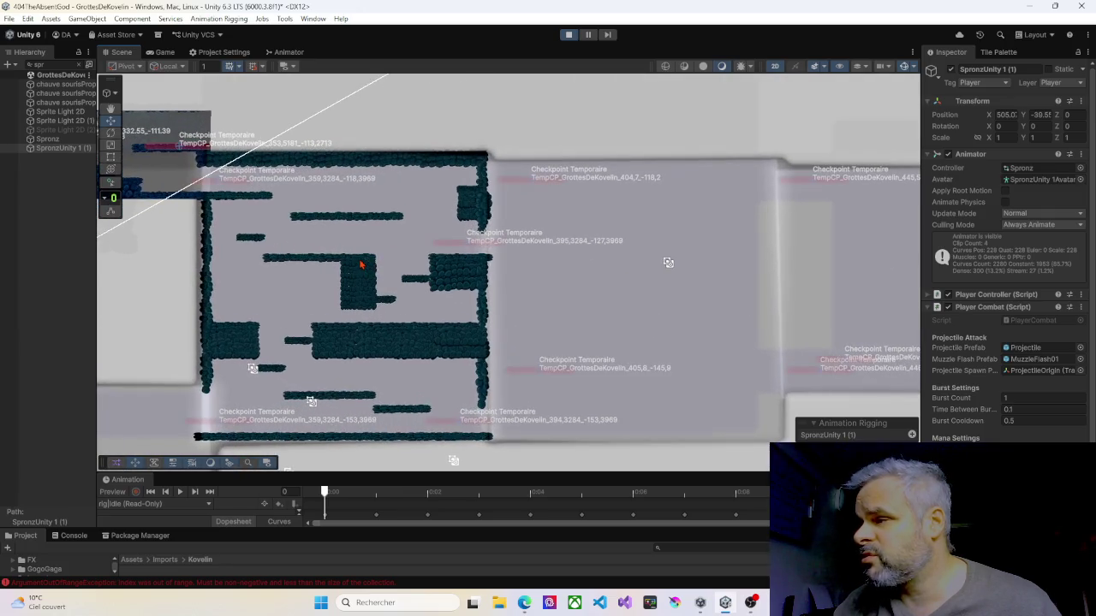
{"action": "left_click_drag", "start_coordinate": [368, 255], "coordinate": [433, 192]}
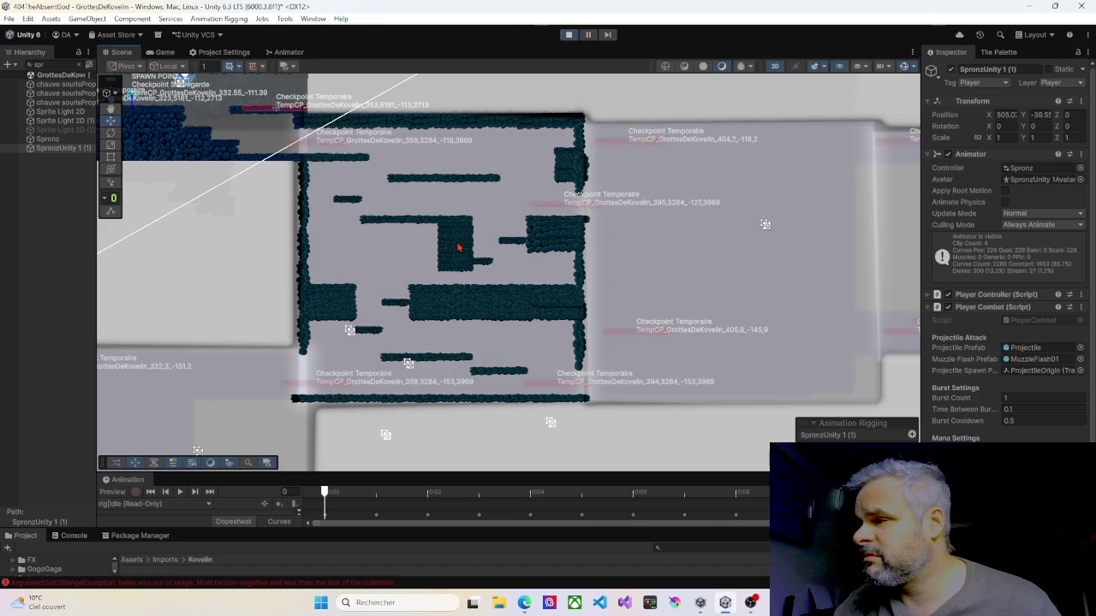
{"action": "mouse_move", "coordinate": [452, 246]}
{"action": "left_mouse_down"}
{"action": "mouse_move", "coordinate": [559, 232]}
{"action": "mouse_move", "coordinate": [538, 308]}
{"action": "mouse_move", "coordinate": [495, 348]}
{"action": "mouse_move", "coordinate": [453, 337]}
{"action": "mouse_move", "coordinate": [533, 186]}
{"action": "mouse_move", "coordinate": [445, 303]}
{"action": "mouse_move", "coordinate": [460, 276]}
{"action": "left_mouse_up"}
{"action": "scroll", "coordinate": [471, 269], "scroll_direction": "down", "scroll_amount": 2}
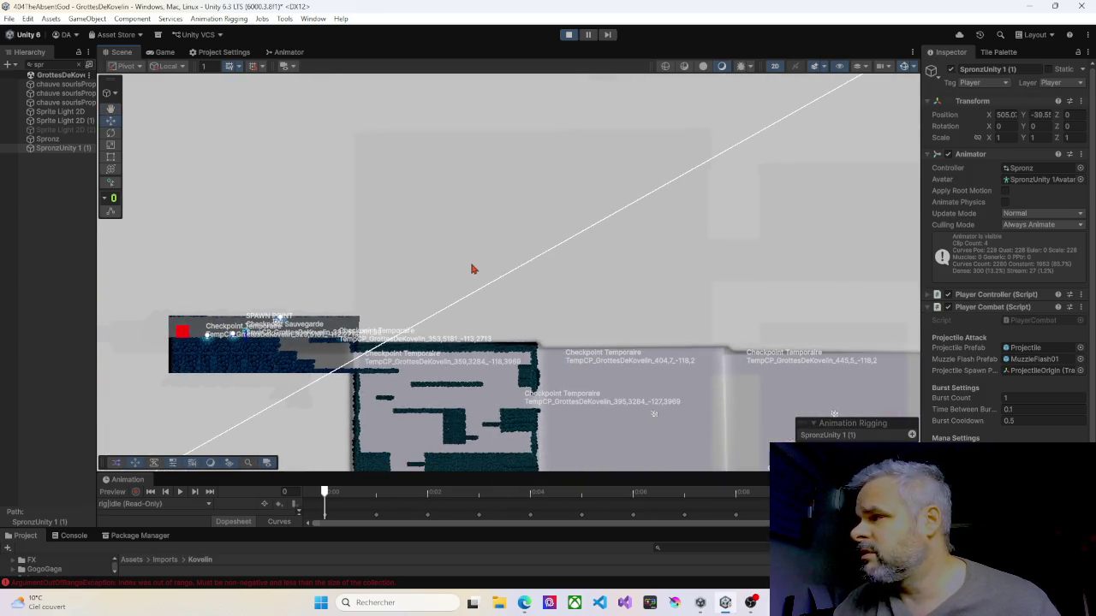
{"action": "scroll", "coordinate": [591, 250], "scroll_direction": "down", "scroll_amount": 5}
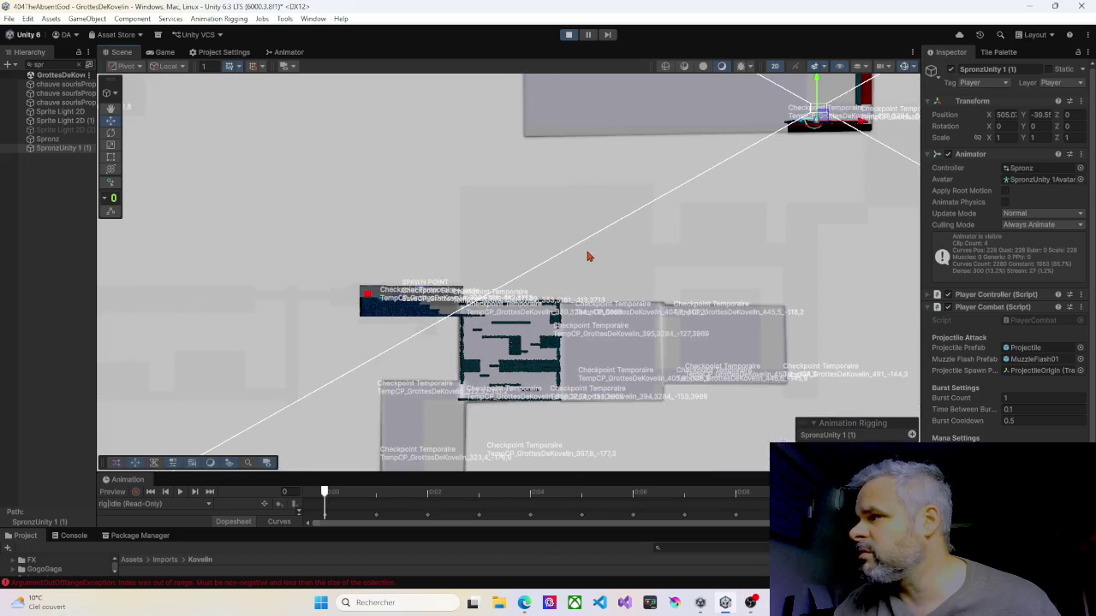
{"action": "mouse_move", "coordinate": [585, 249]}
{"action": "left_mouse_down"}
{"action": "mouse_move", "coordinate": [549, 283]}
{"action": "mouse_move", "coordinate": [462, 306]}
{"action": "left_mouse_up"}
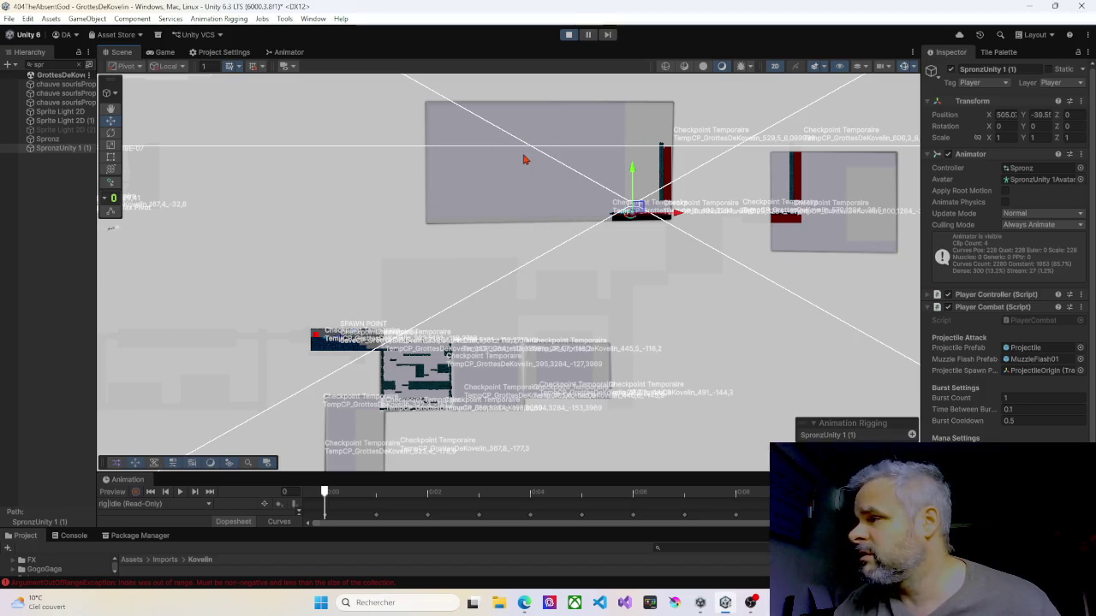
{"action": "left_click", "coordinate": [162, 54]}
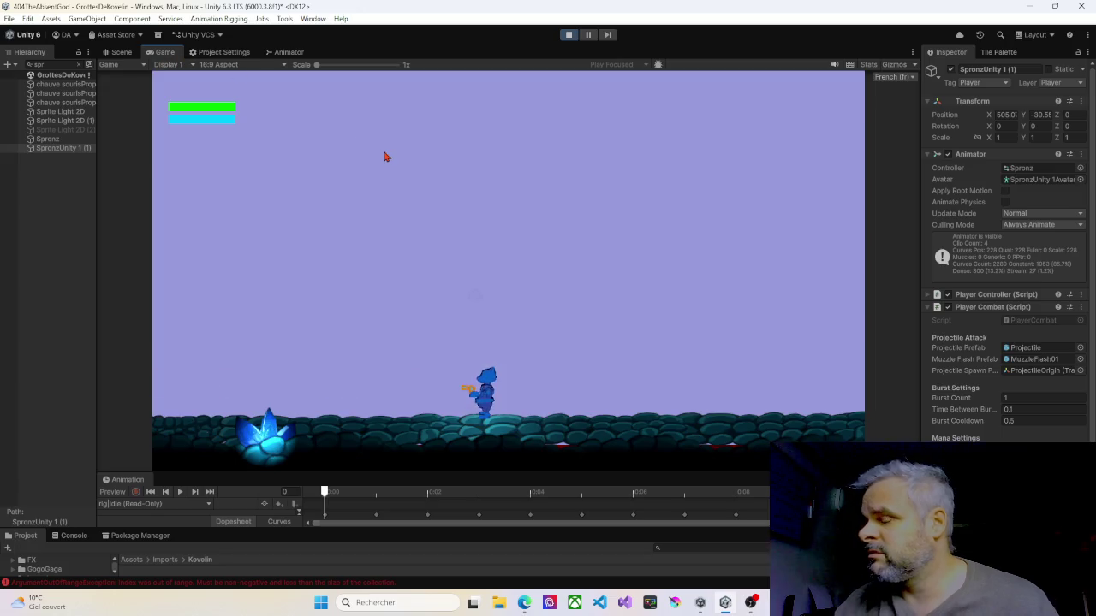
- Walk the player right, ride the elevator down, then head left across the bottom floor onto the rock ledges
{"action": "key", "text": "d"}
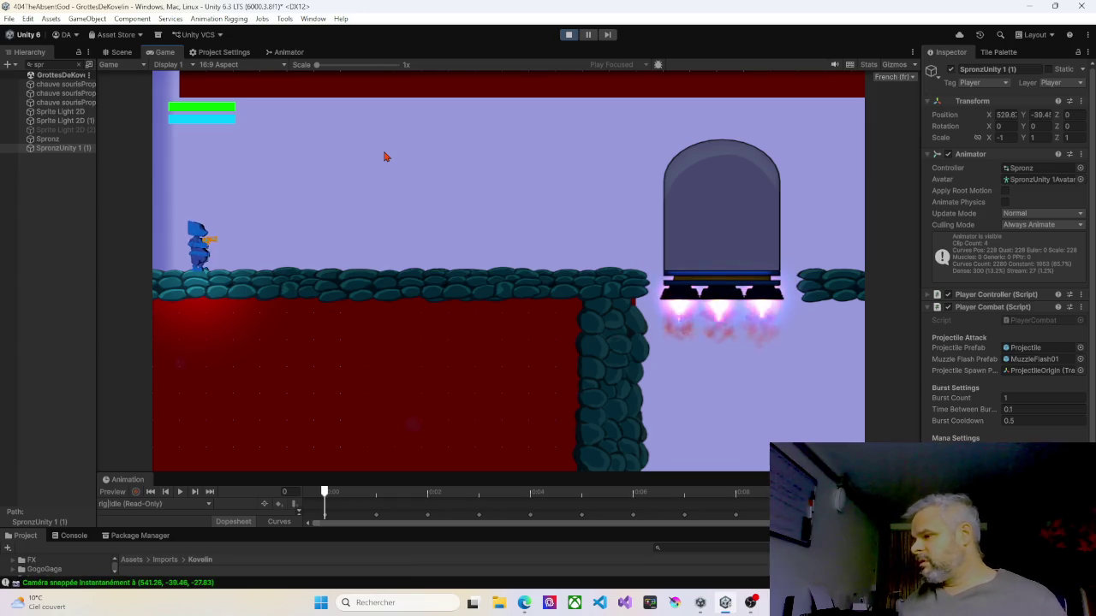
{"action": "key", "text": "d"}
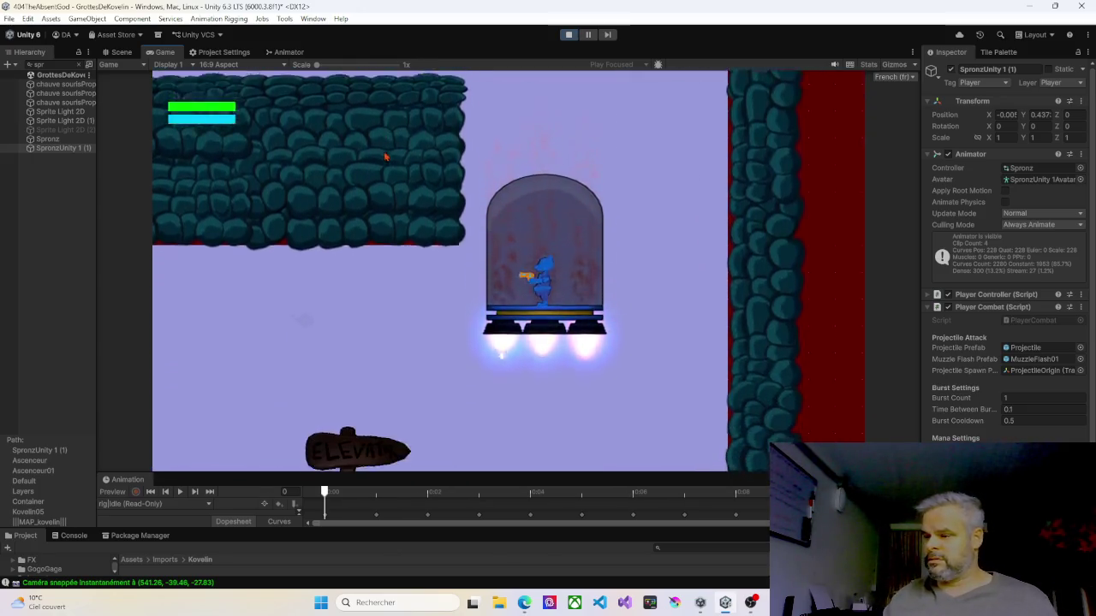
{"action": "key", "text": "a"}
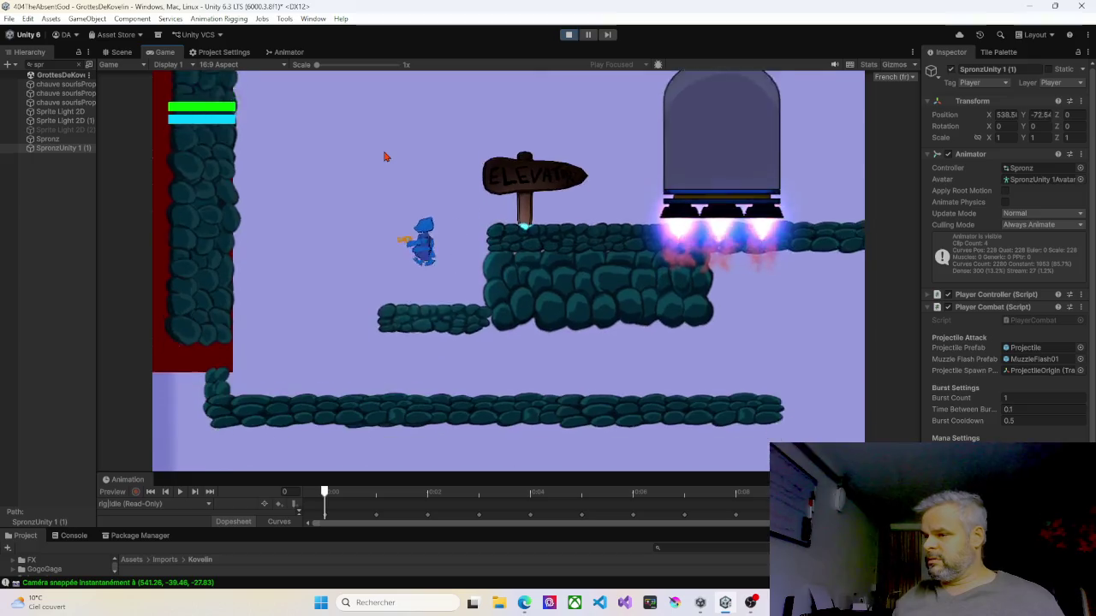
{"action": "key", "text": "d"}
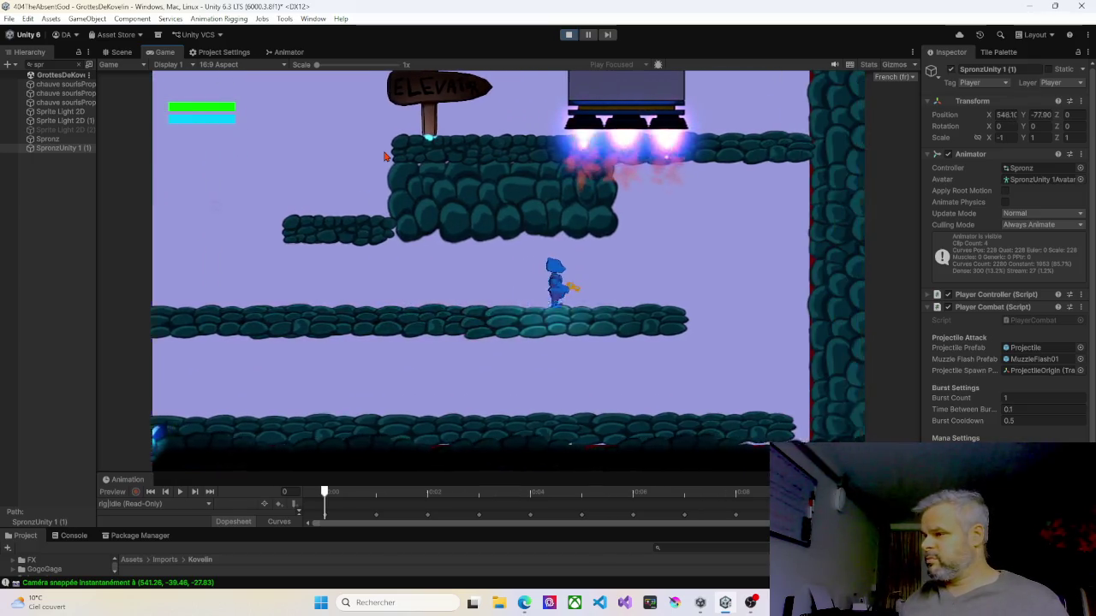
{"action": "key", "text": "a"}
{"action": "key", "text": "a"}
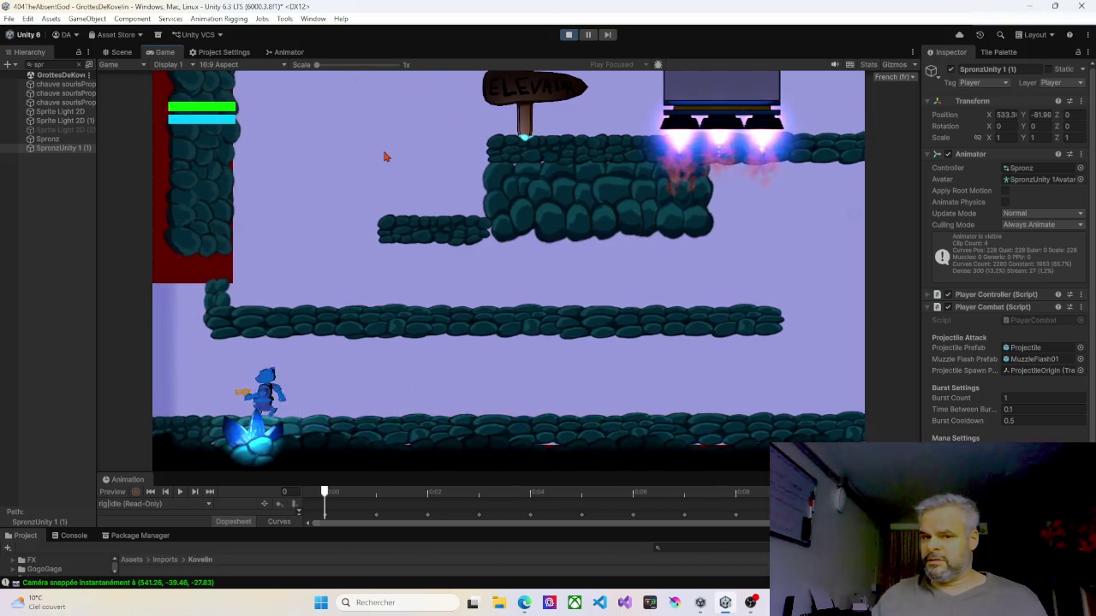
{"action": "key", "text": "a"}
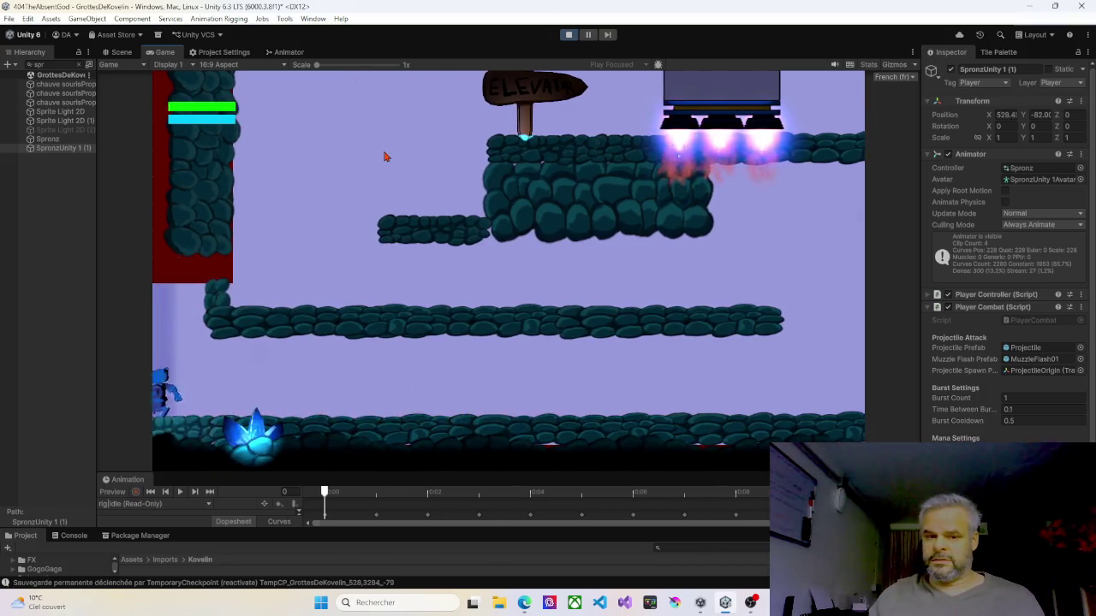
{"action": "key", "text": "a"}
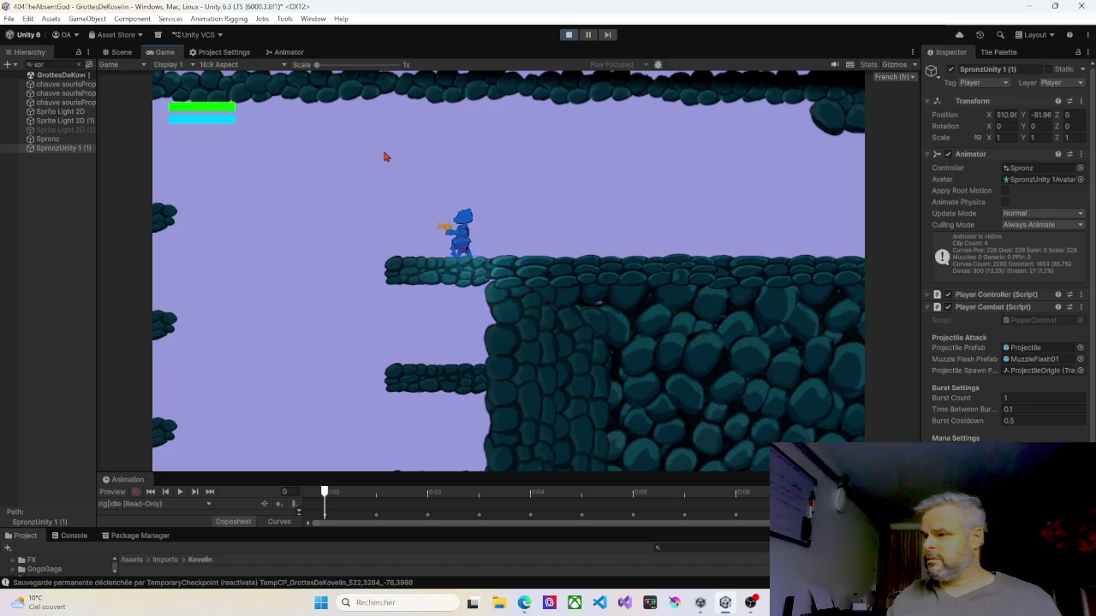
{"action": "key", "text": "a"}
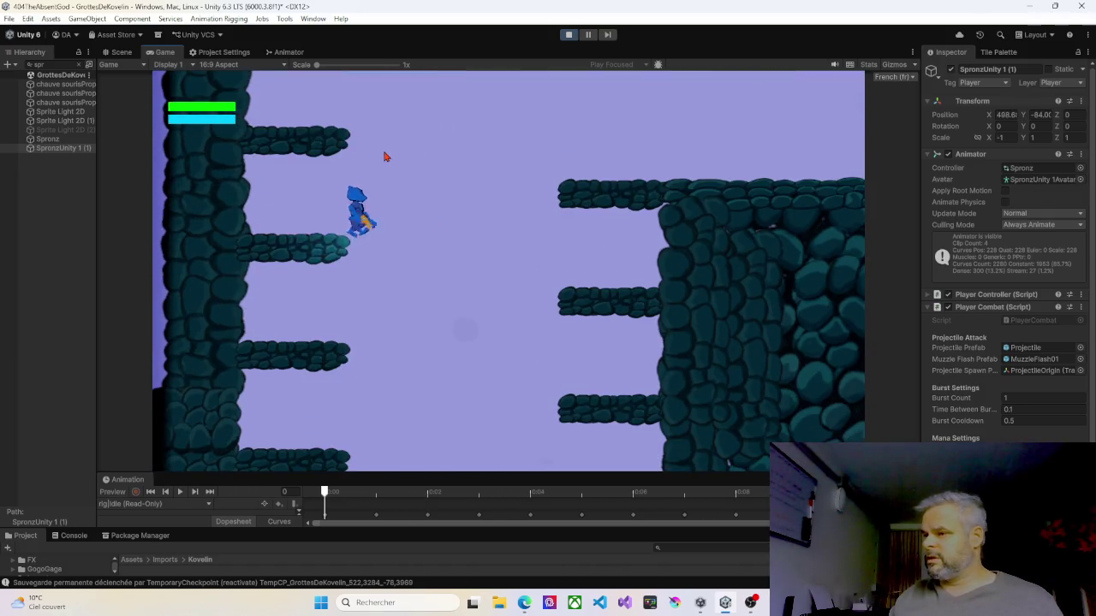
{"action": "key", "text": "a"}
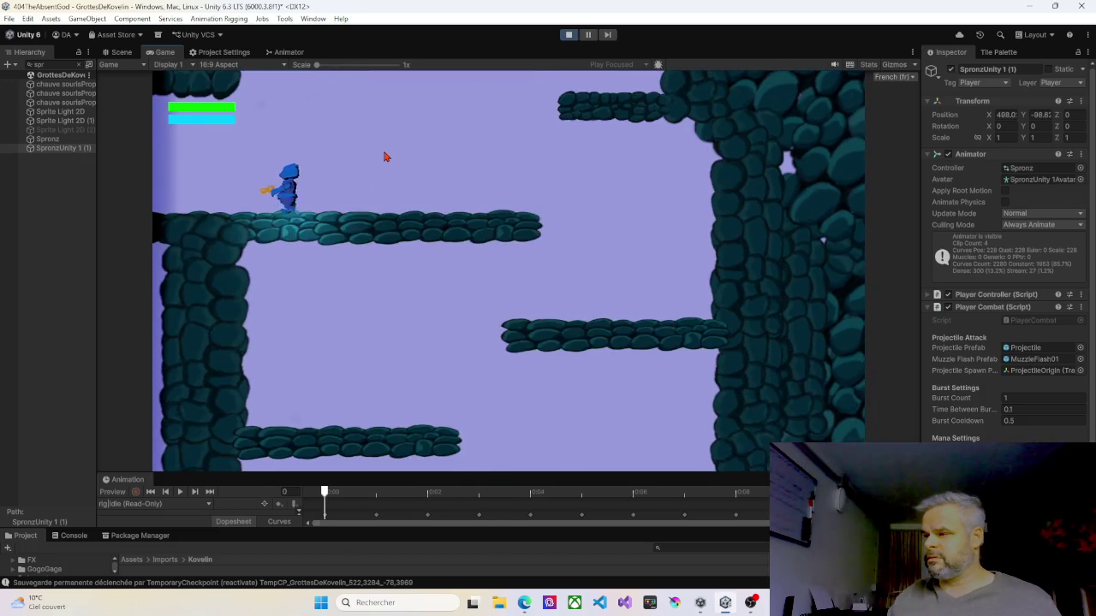
{"action": "key", "text": "a"}
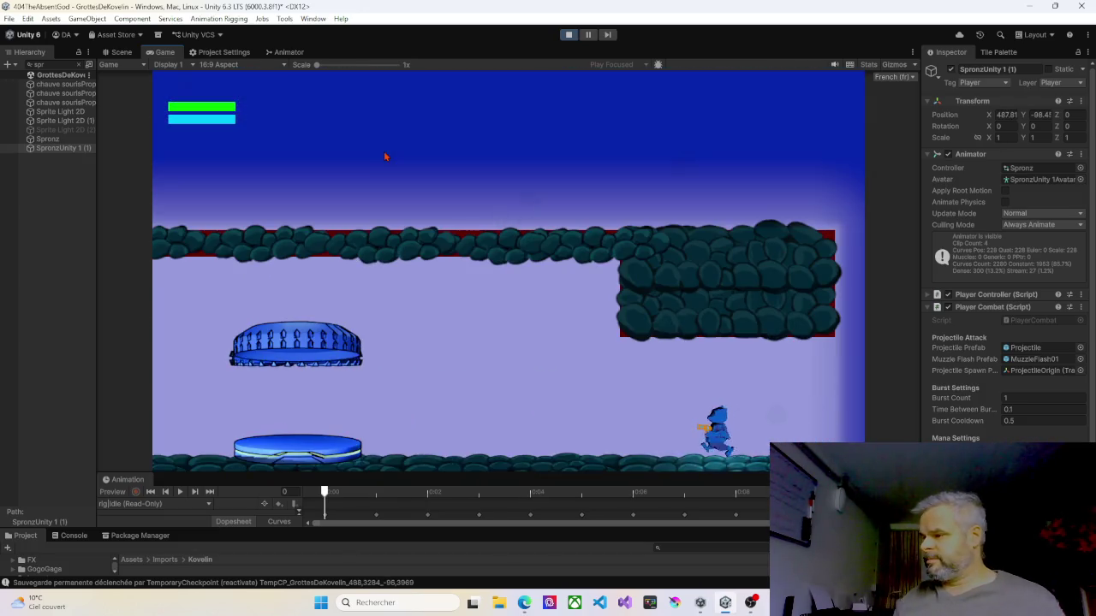
- Run the player left past the round platforms and jump onto the floating platform and higher ledge
{"action": "key", "text": "a"}
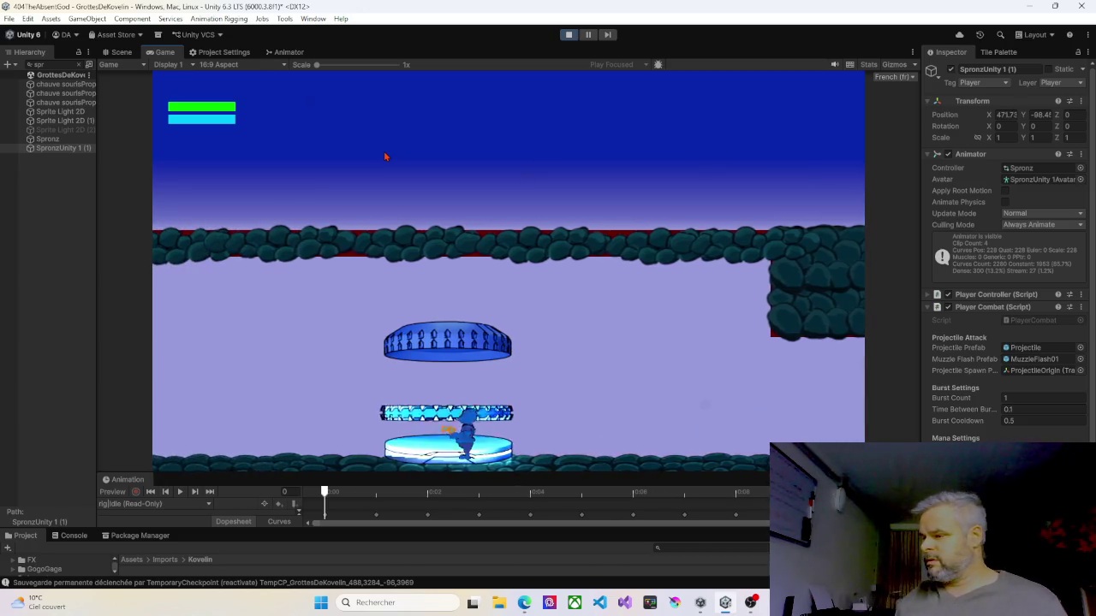
{"action": "key", "text": "a"}
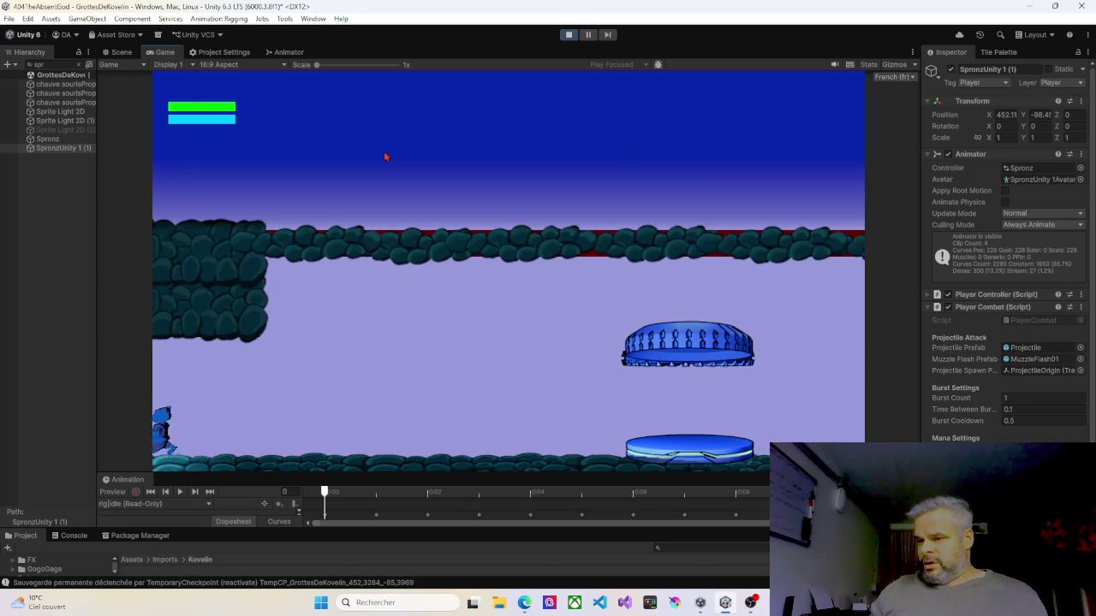
{"action": "key", "text": "a"}
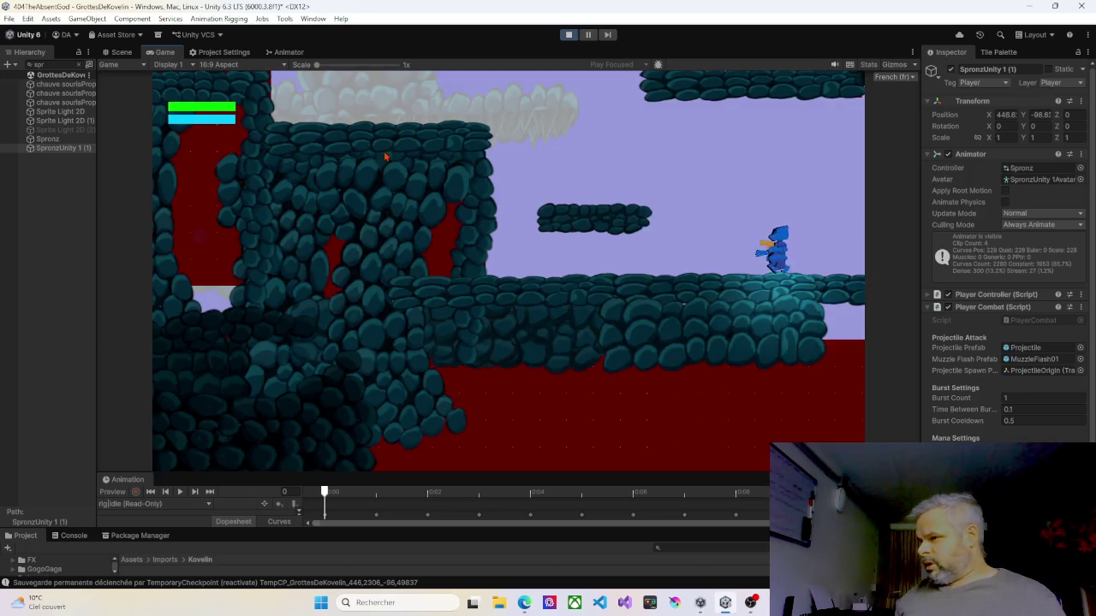
{"action": "key", "text": "a"}
{"action": "key", "text": "space"}
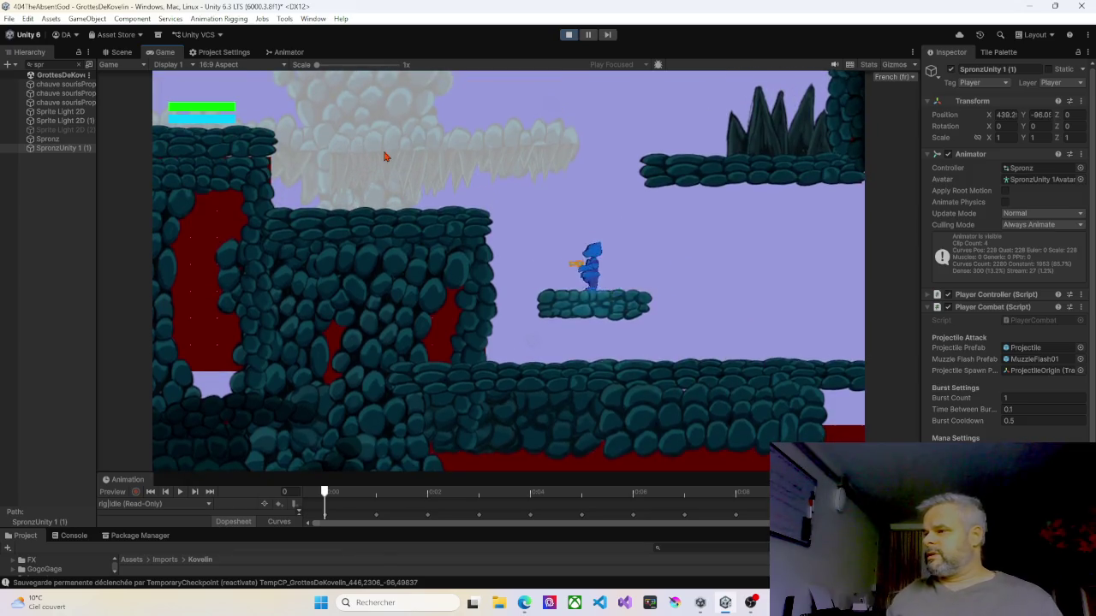
{"action": "key", "text": "space"}
{"action": "key", "text": "a"}
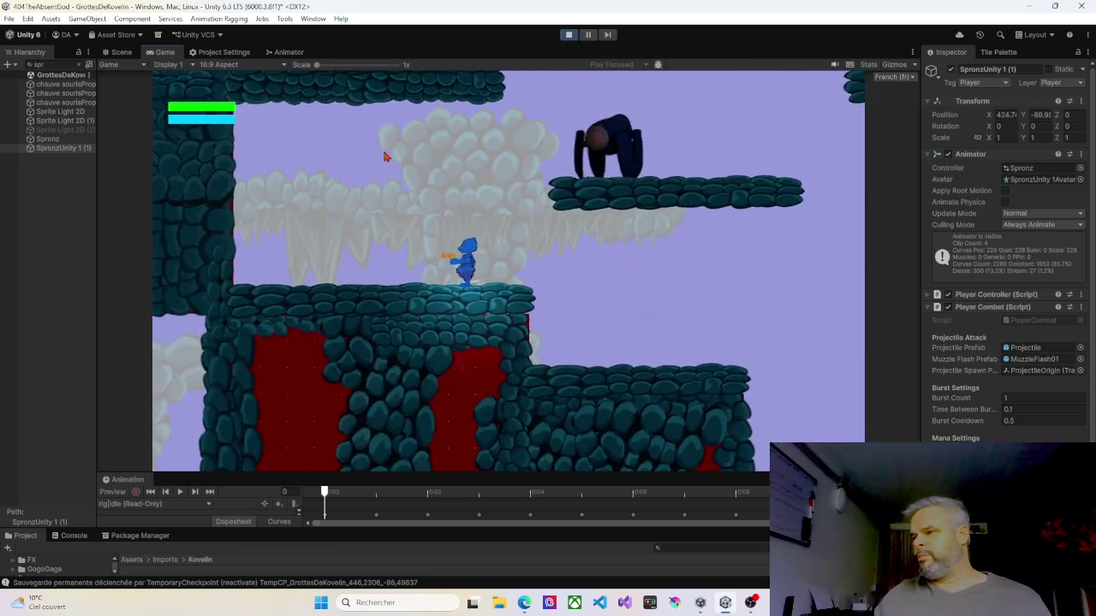
- Turn right to shoot the spider enemy, dodge its fireball and climb right onto the higher ledge
{"action": "key", "text": "d"}
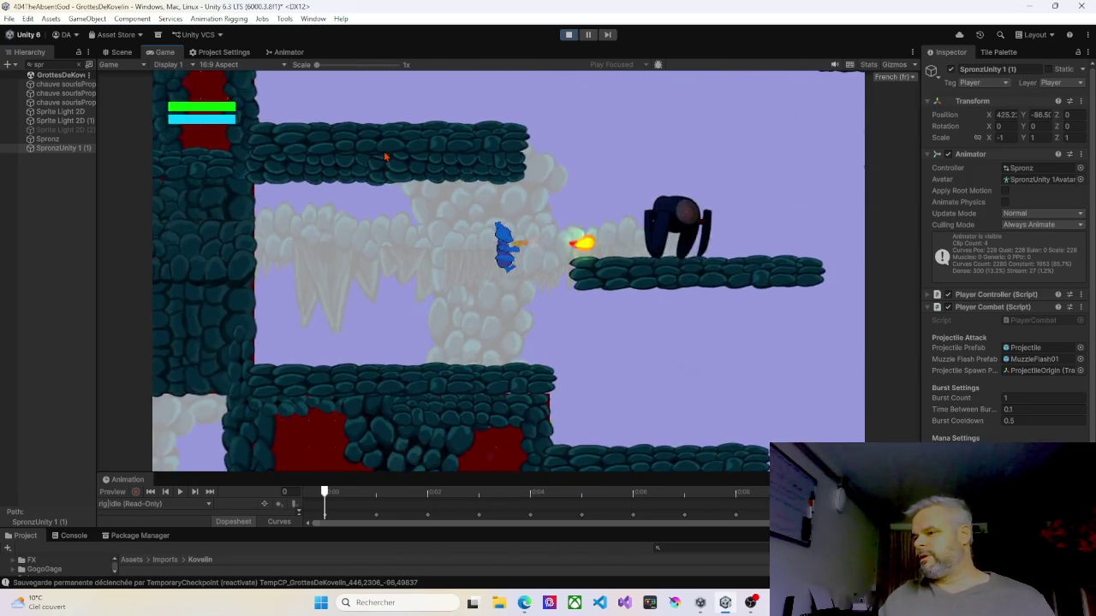
{"action": "key", "text": "space"}
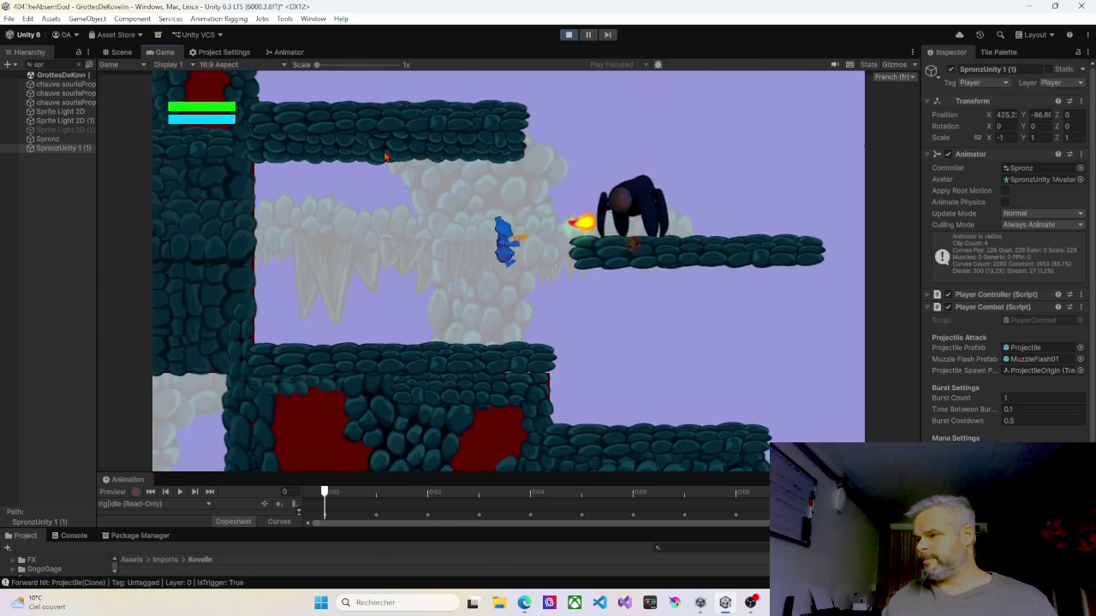
{"action": "key", "text": "space"}
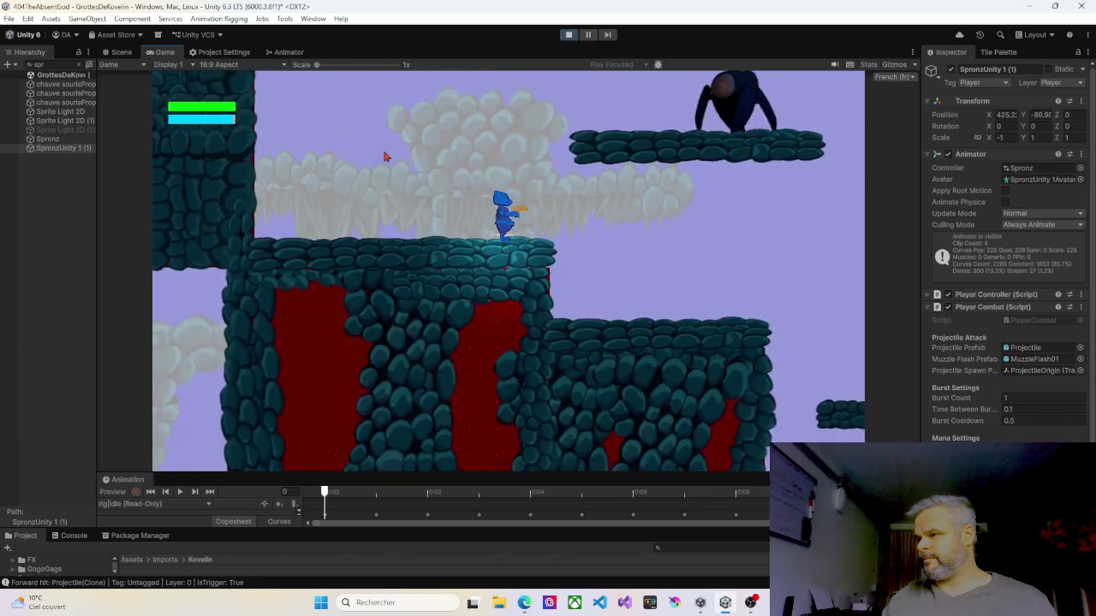
{"action": "key", "text": "space"}
{"action": "key", "text": "space"}
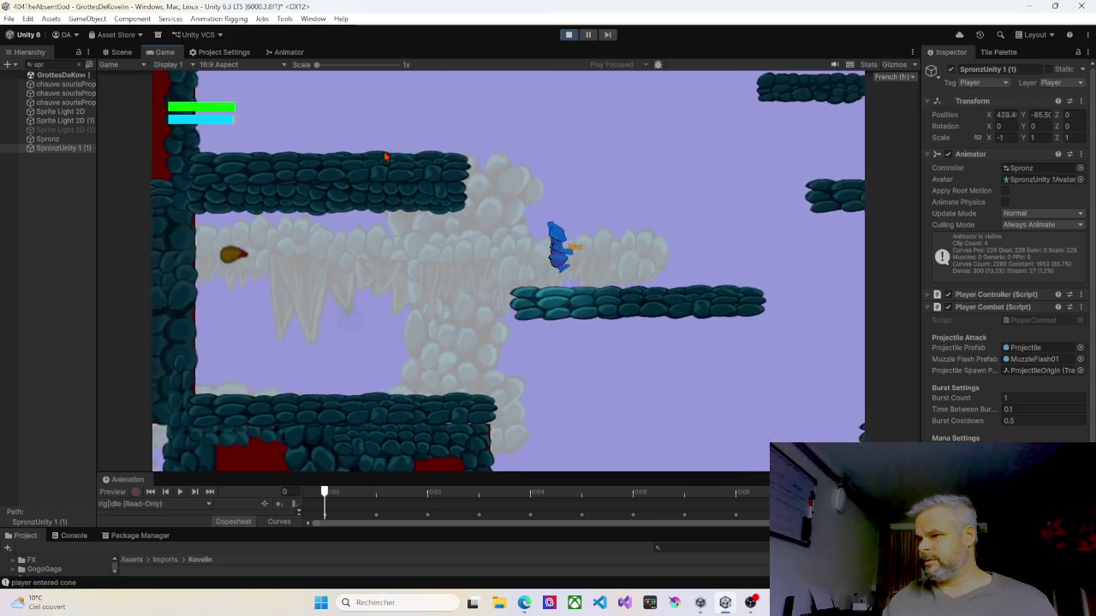
{"action": "key", "text": "space"}
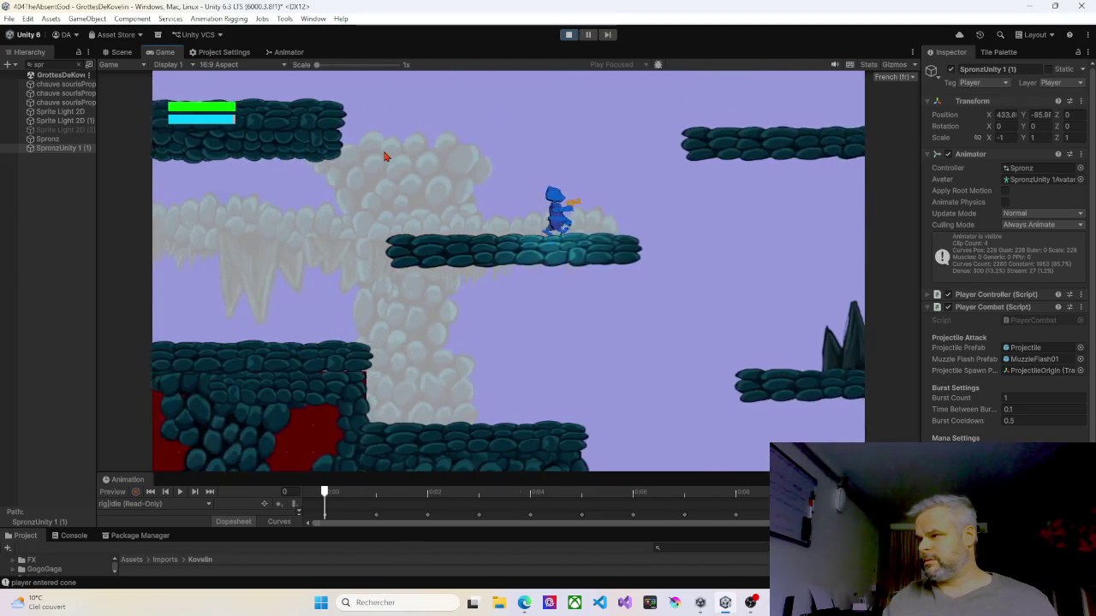
{"action": "key", "text": "space"}
{"action": "key", "text": "space"}
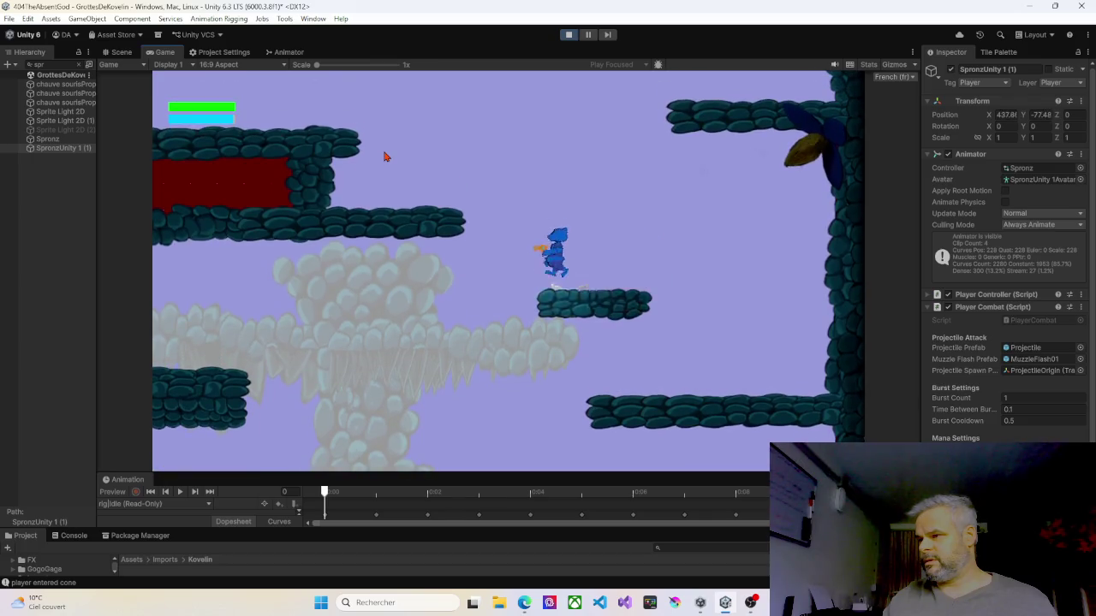
{"action": "key", "text": "space"}
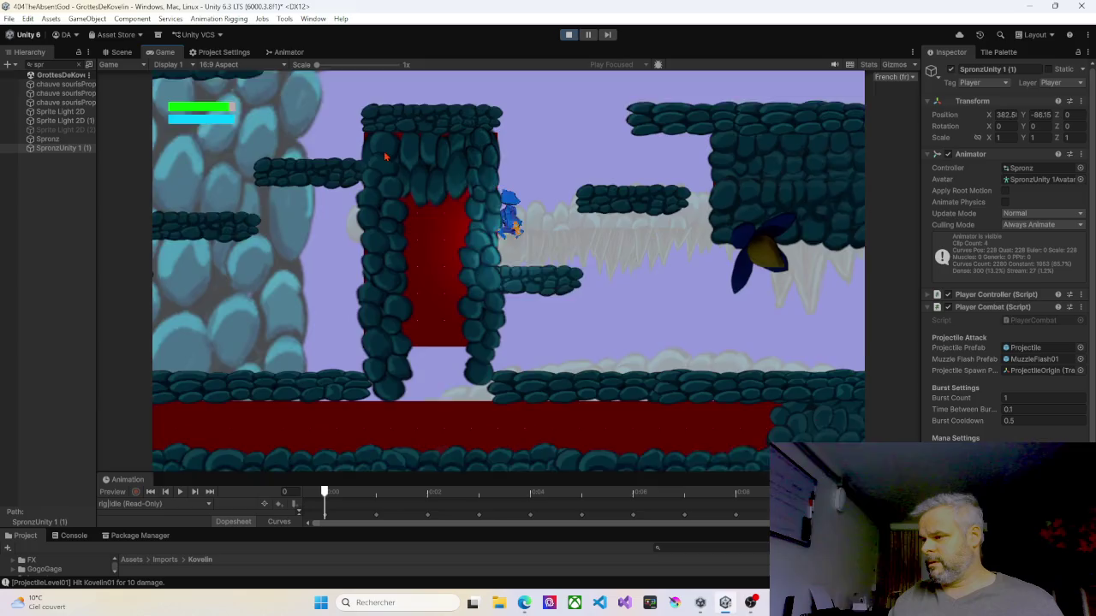
- Drop the player down and run left up the slope to the checkpoint
{"action": "key", "text": "d"}
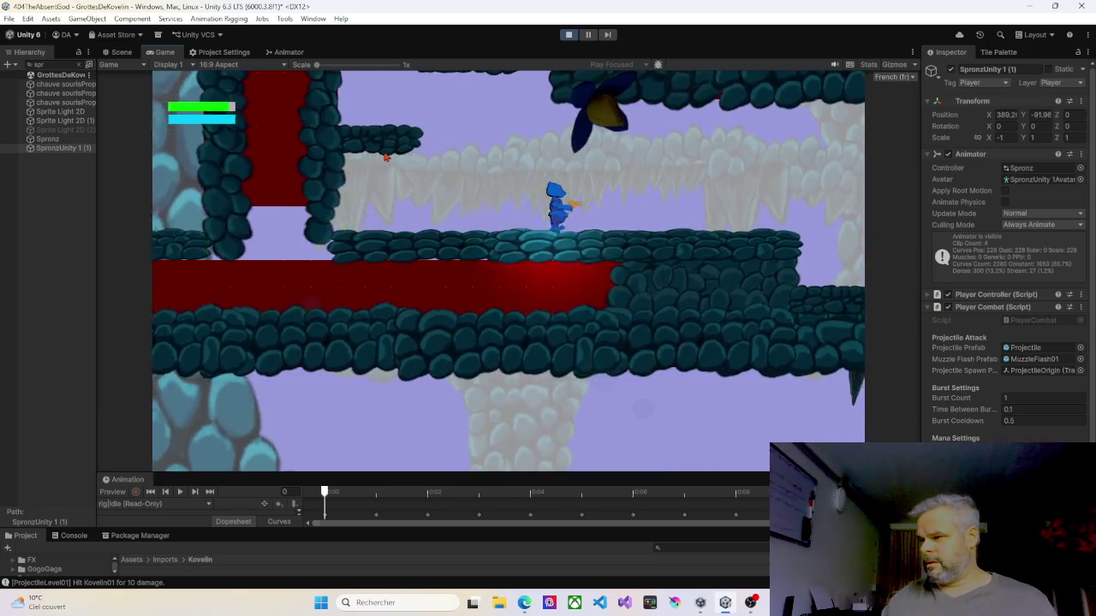
{"action": "key", "text": "d"}
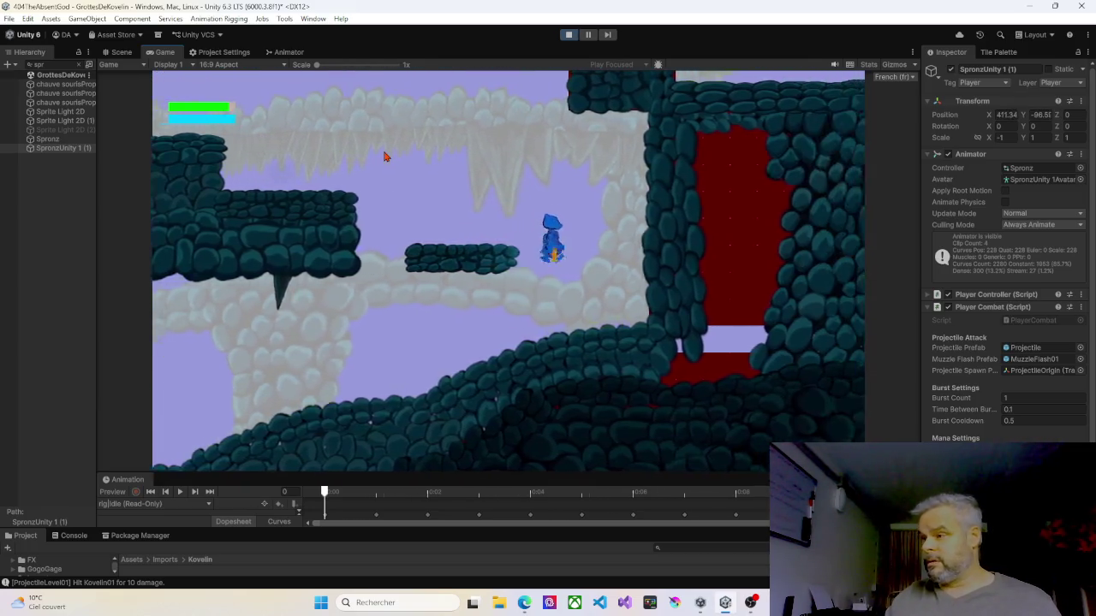
{"action": "key", "text": "a"}
{"action": "key", "text": "a"}
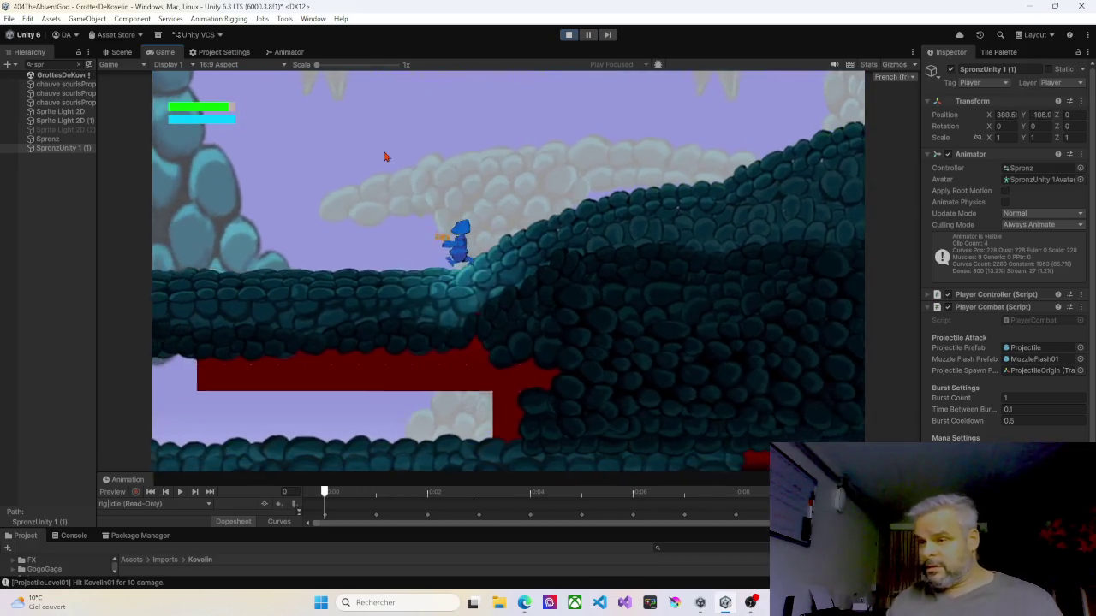
{"action": "key", "text": "a"}
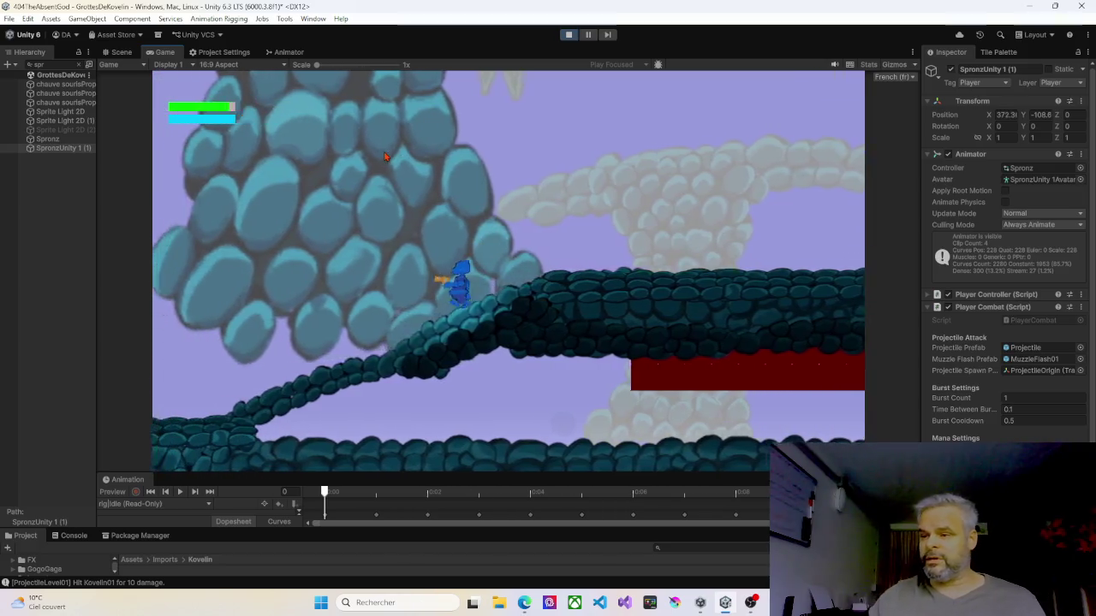
{"action": "key", "text": "a"}
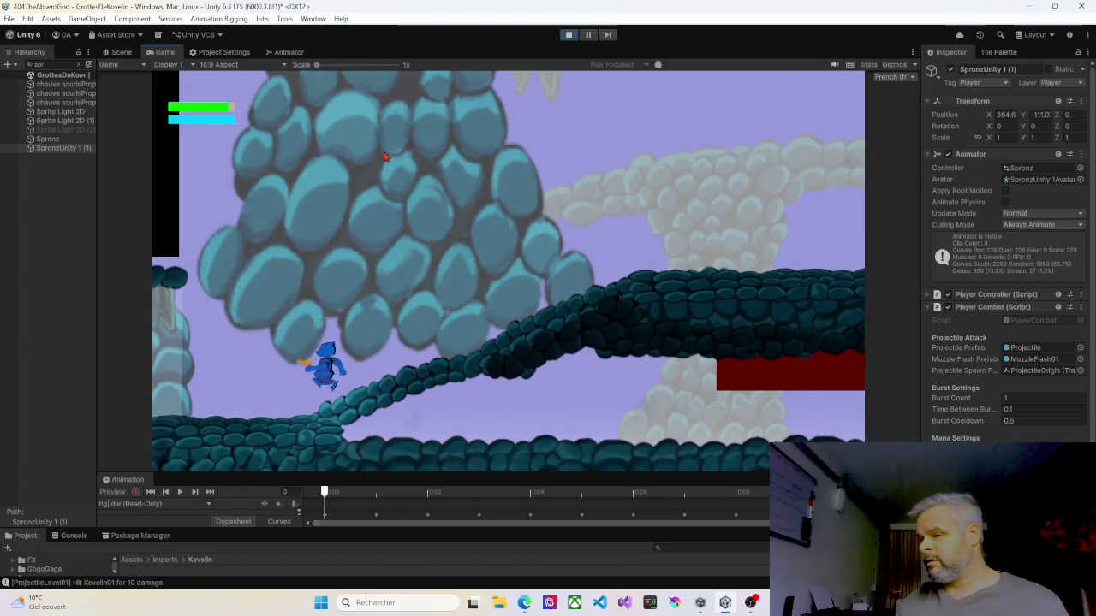
{"action": "key", "text": "a"}
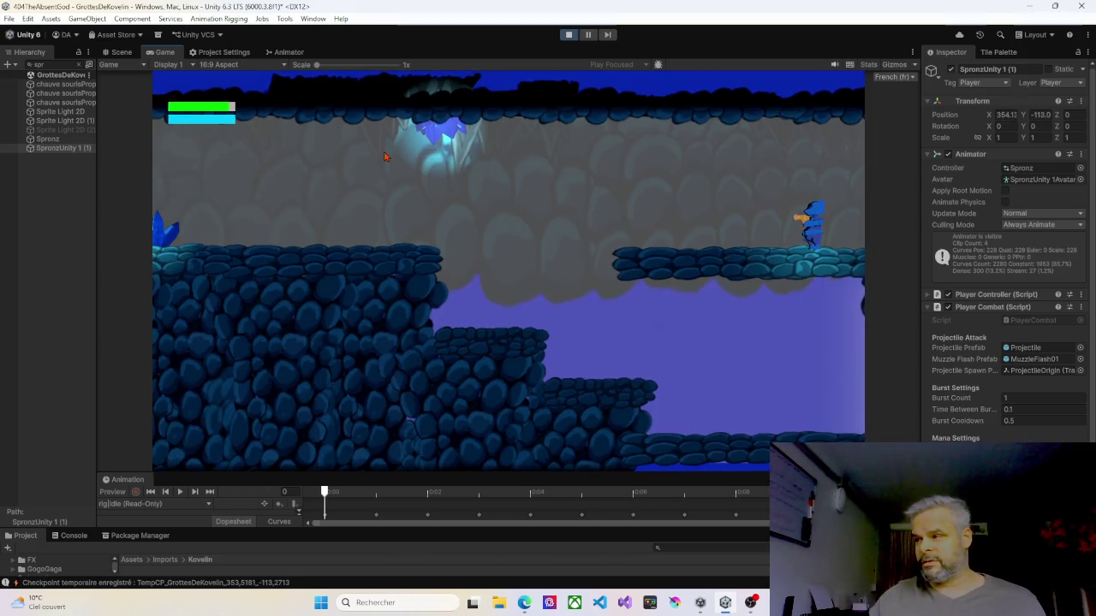
- Run right into the next room, back to the previous one, then right across the lower floor
{"action": "key", "text": "d"}
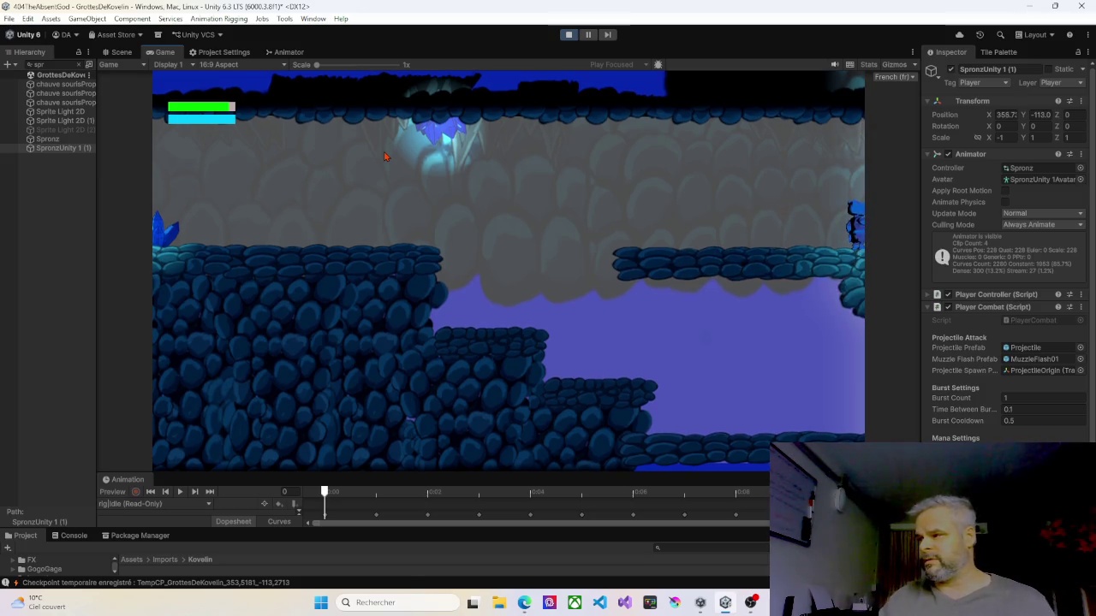
{"action": "key", "text": "d"}
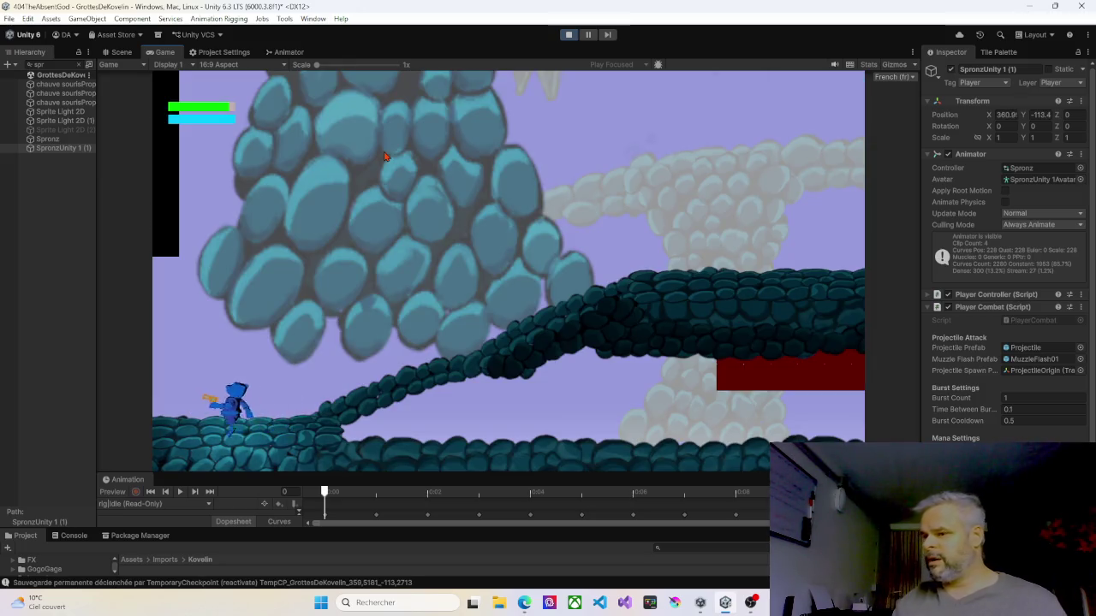
{"action": "key", "text": "a"}
{"action": "key", "text": "a"}
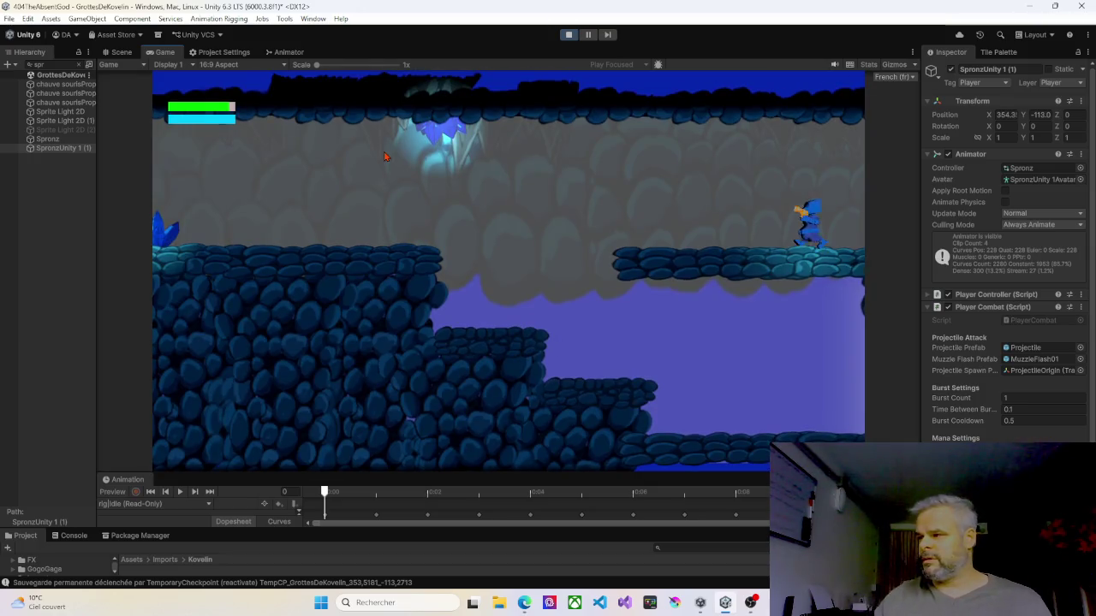
{"action": "key", "text": "a"}
{"action": "key", "text": "d"}
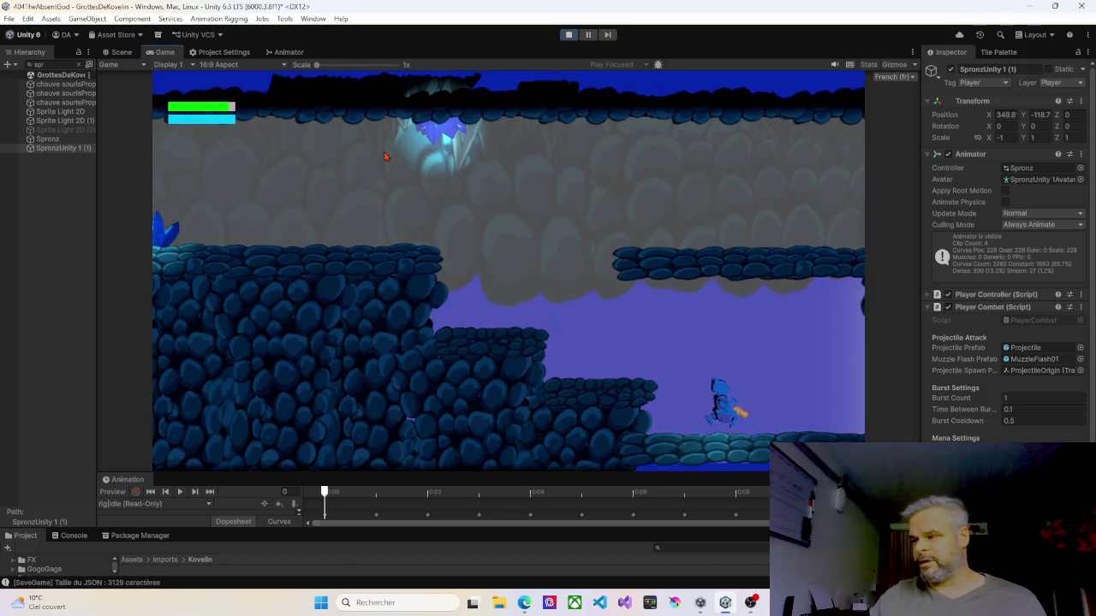
{"action": "key", "text": "d"}
{"action": "key", "text": "d"}
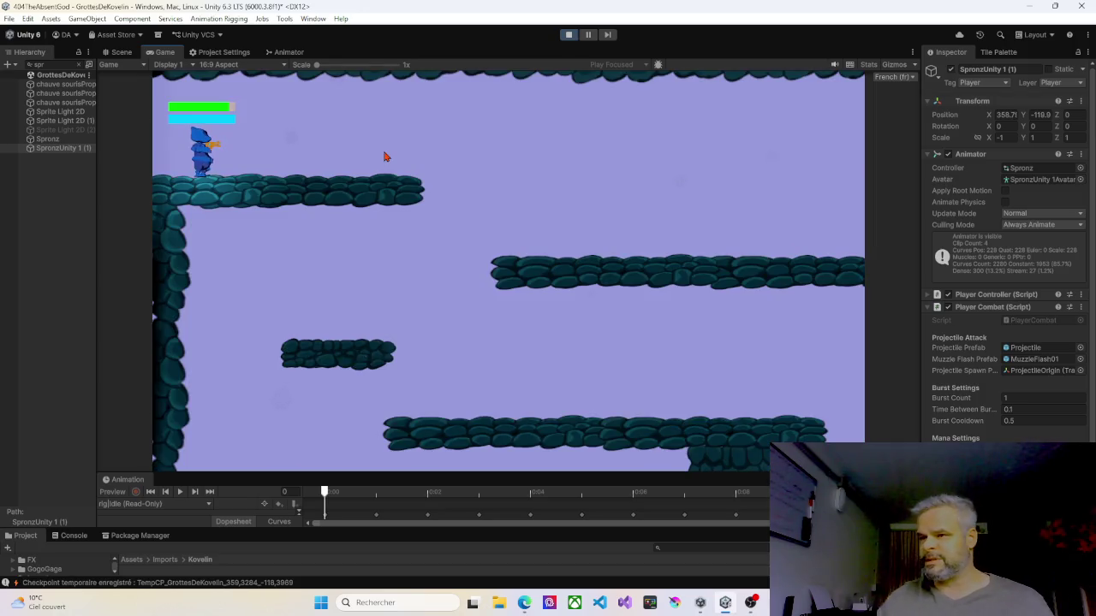
{"action": "key", "text": "d"}
- Go back left, jump up to the upper-right ledge and cross into the next room again
{"action": "key", "text": "a"}
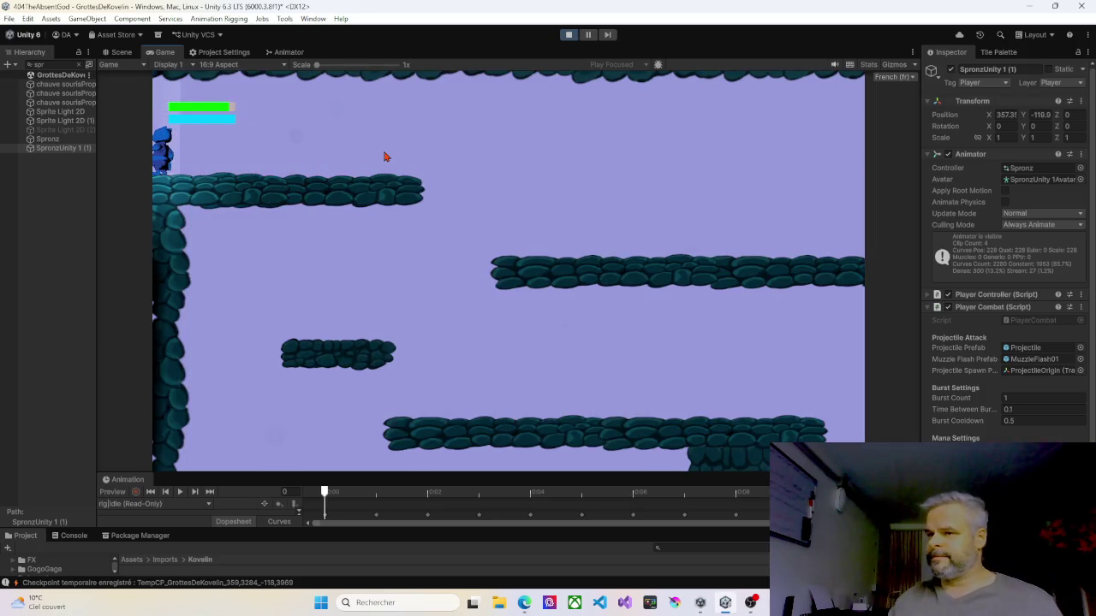
{"action": "key", "text": "a"}
{"action": "key", "text": "a"}
{"action": "key", "text": "space"}
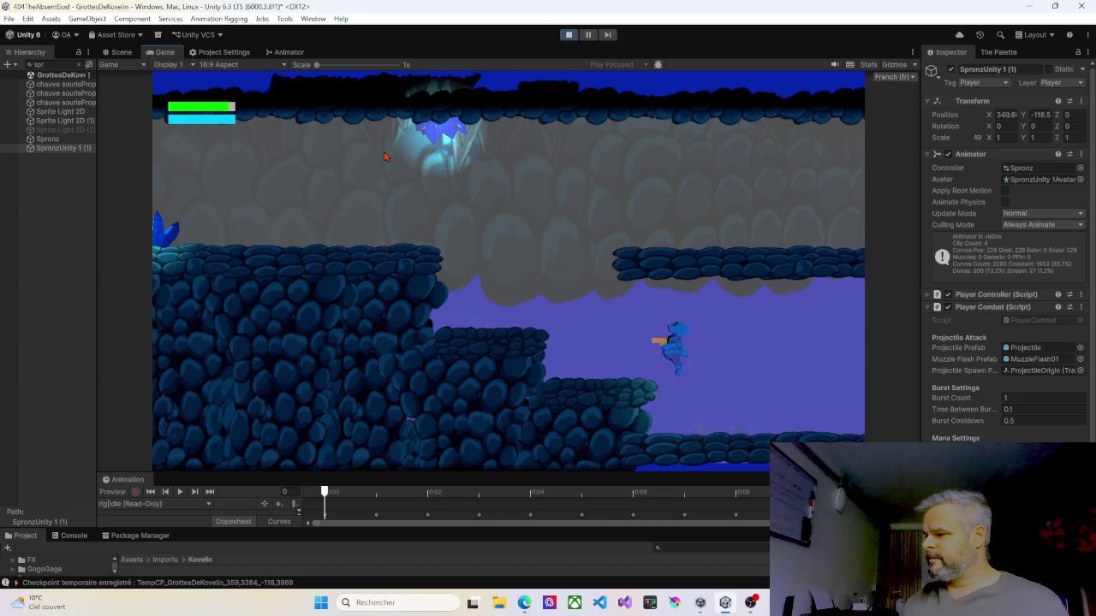
{"action": "key", "text": "d"}
{"action": "key", "text": "space"}
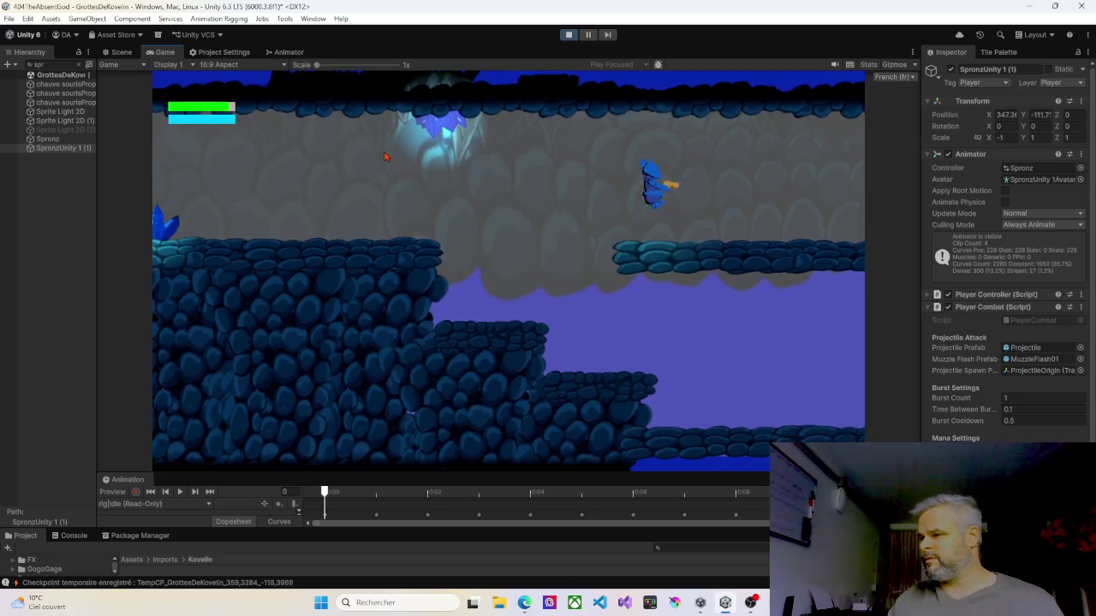
{"action": "key", "text": "d"}
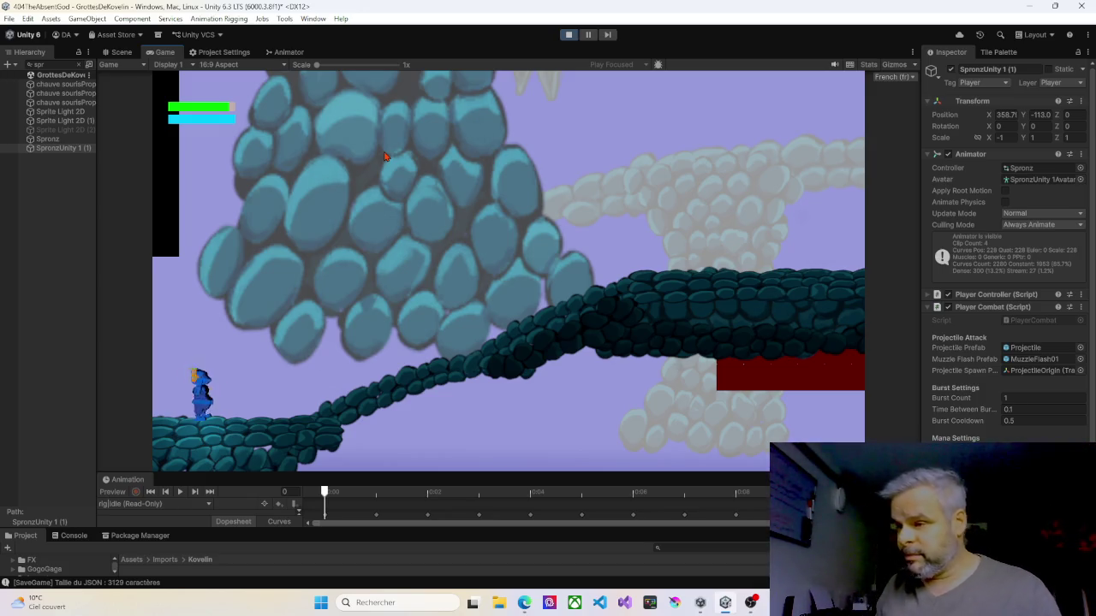
- Run the player up the slope, firing a projectile, and jump onto the small platform
{"action": "key", "text": "d"}
{"action": "key", "text": "a"}
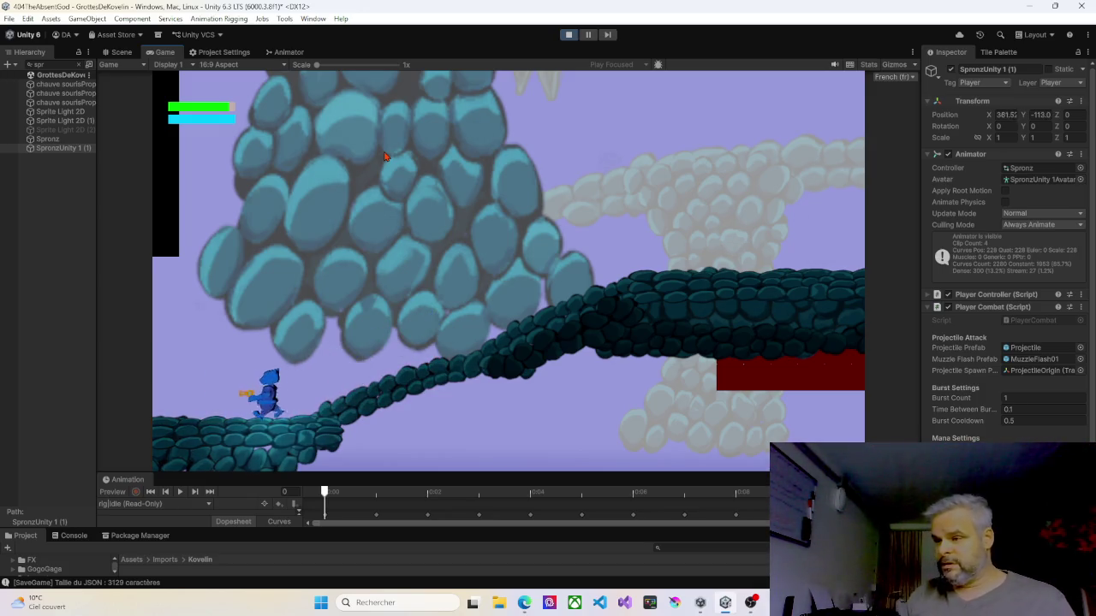
{"action": "key", "text": "d"}
{"action": "key", "text": "space"}
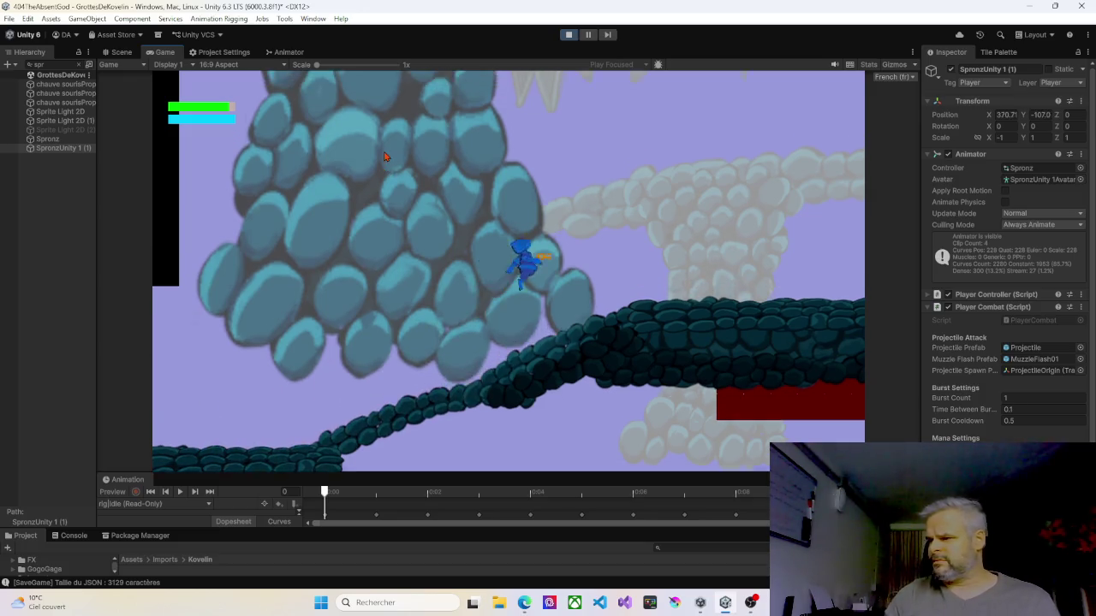
{"action": "key", "text": "d"}
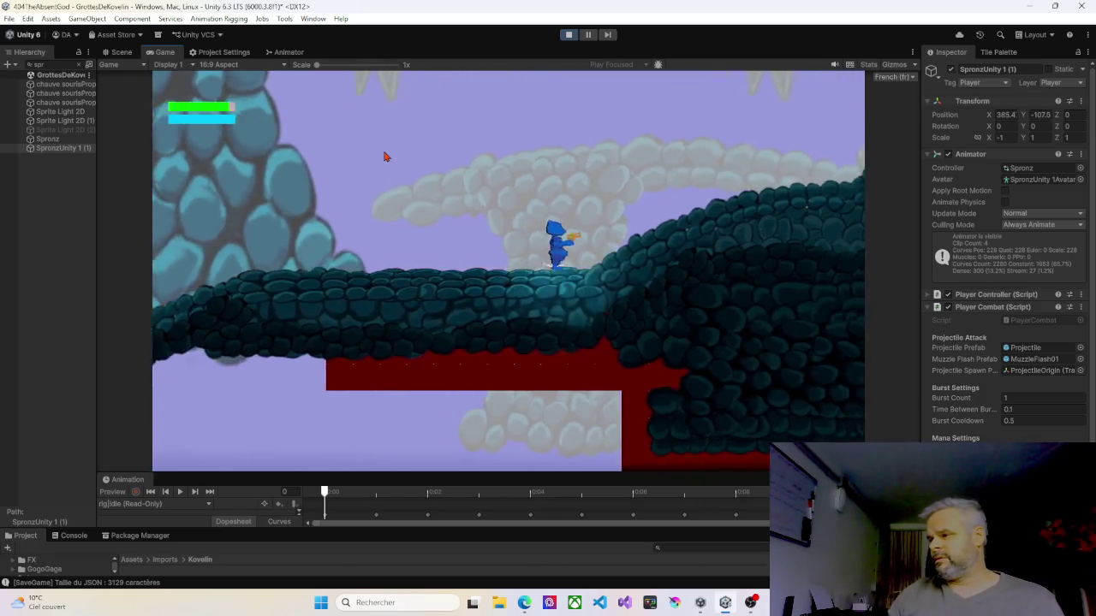
{"action": "key", "text": "d"}
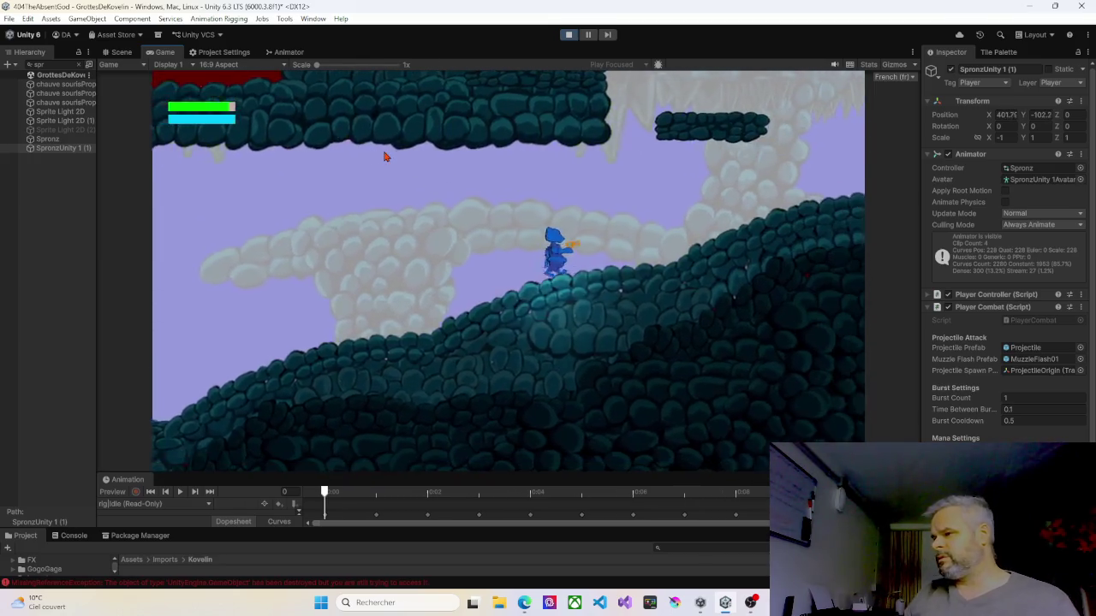
{"action": "key", "text": "d"}
{"action": "key", "text": "space"}
- Climb the upper left ledge, then run right across the higher platform past the fireballs and drop down
{"action": "key", "text": "a"}
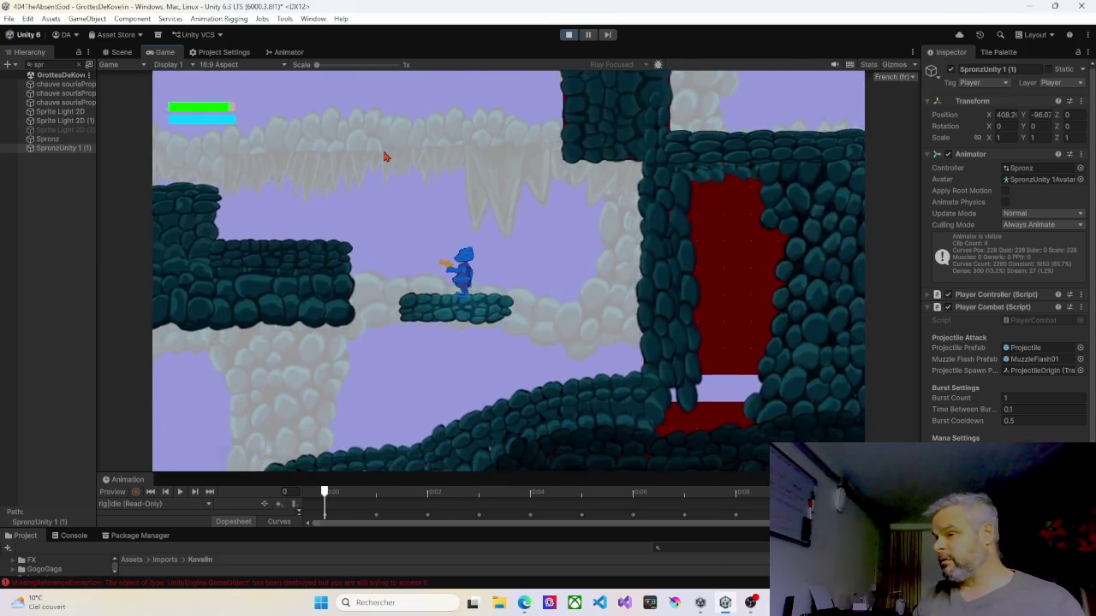
{"action": "key", "text": "space"}
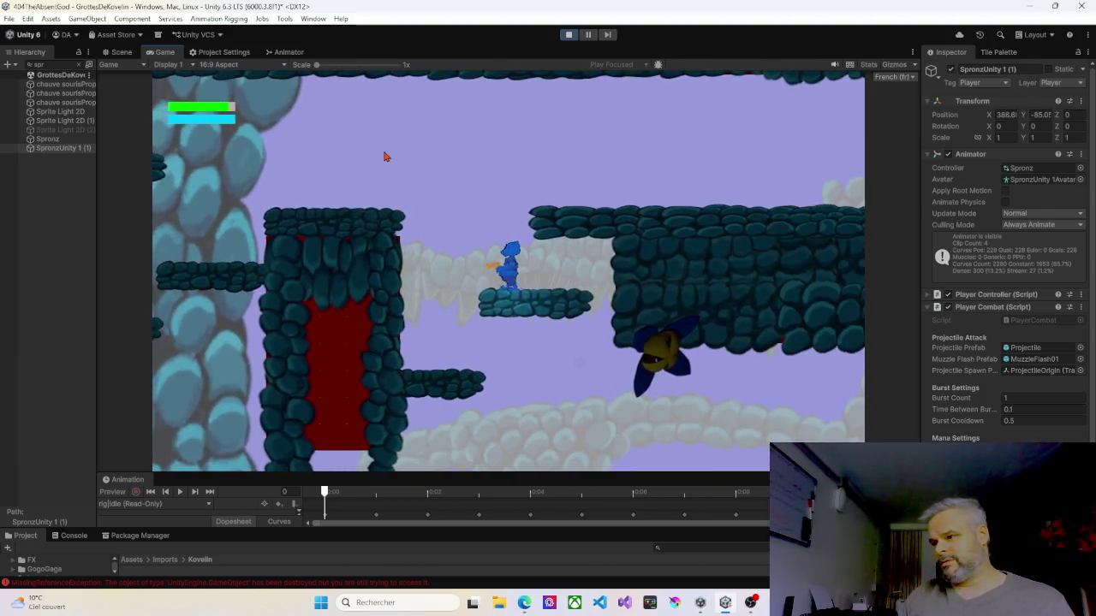
{"action": "key", "text": "a"}
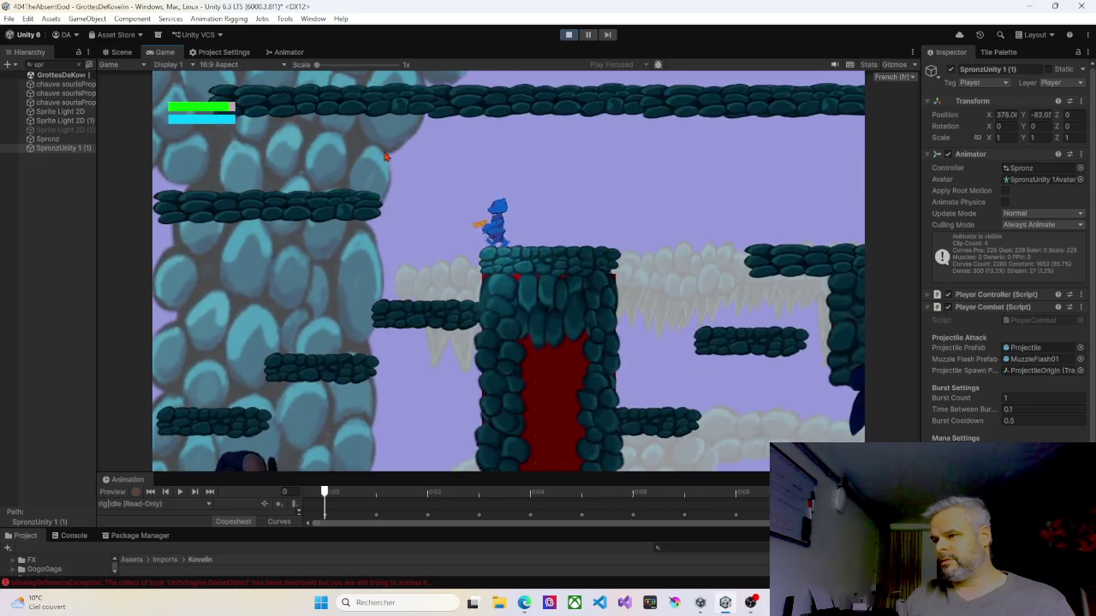
{"action": "key", "text": "d"}
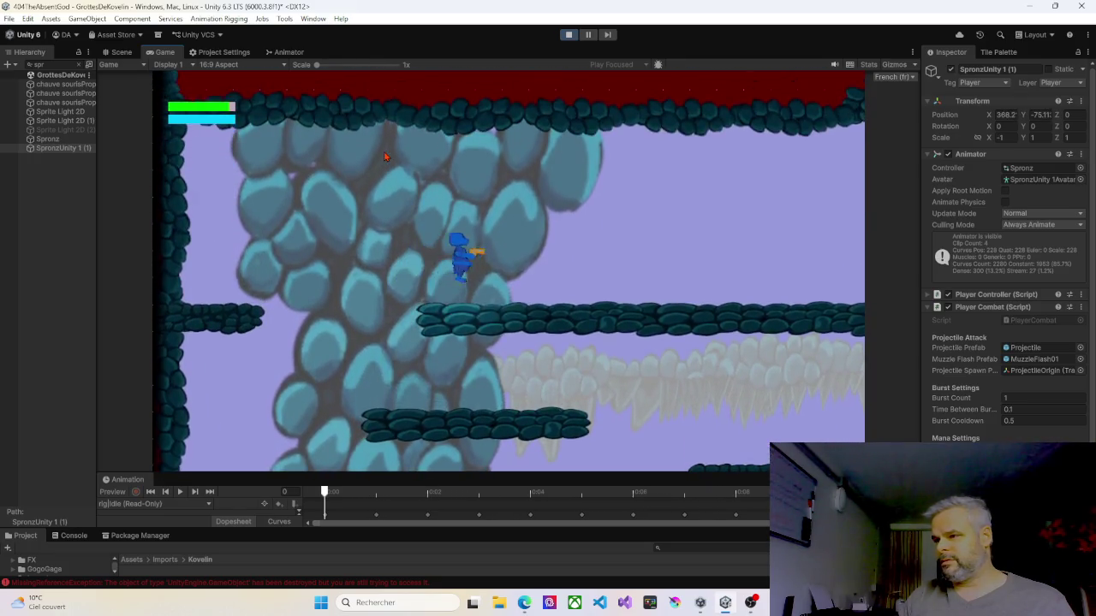
{"action": "key", "text": "d"}
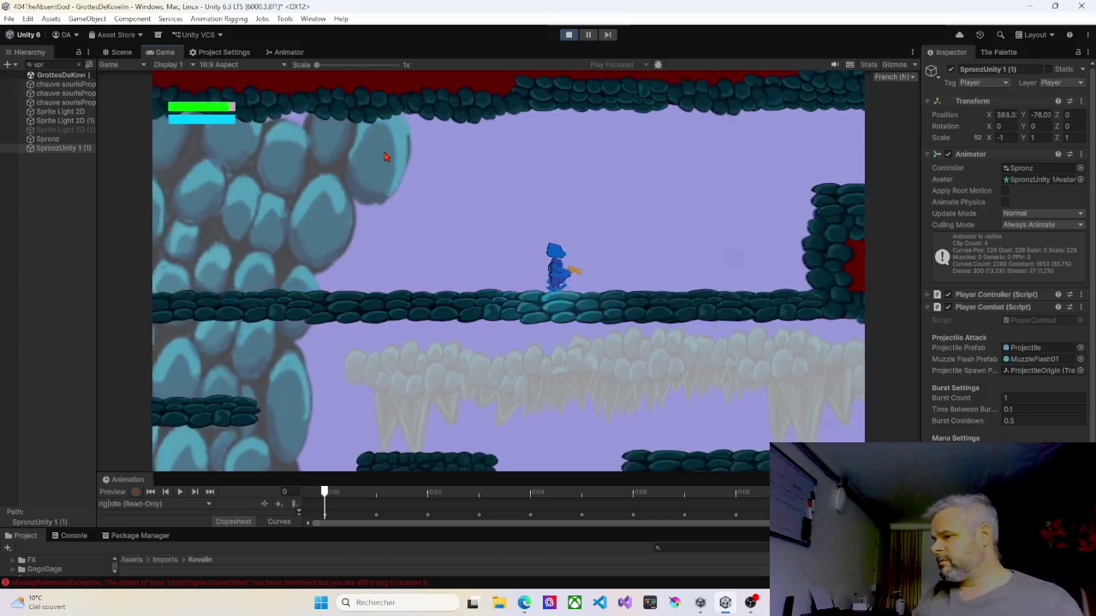
{"action": "key", "text": "d"}
{"action": "key", "text": "space"}
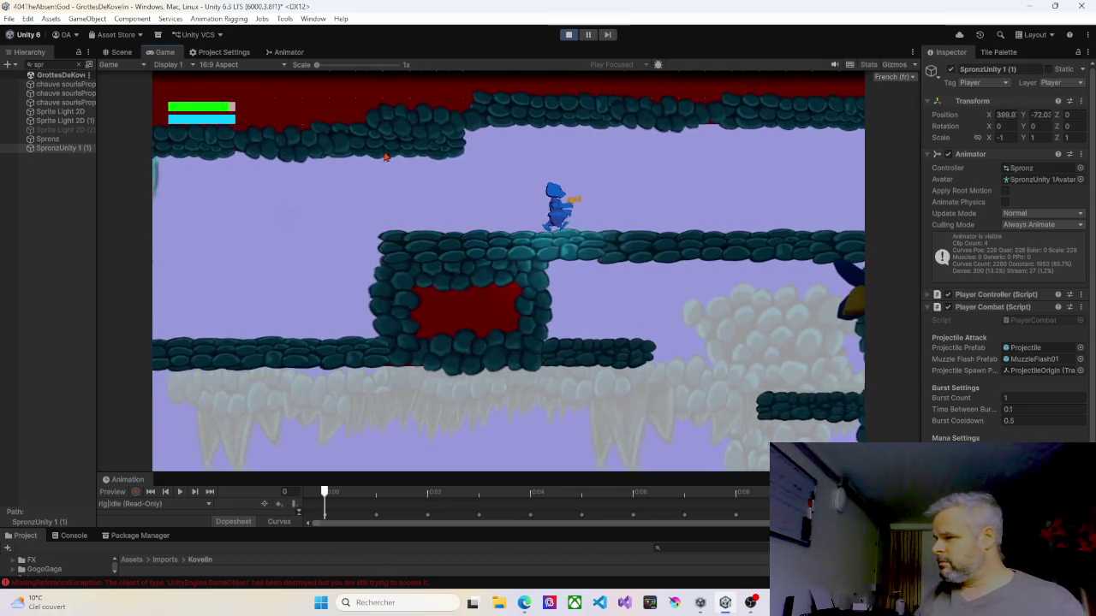
{"action": "key", "text": "d"}
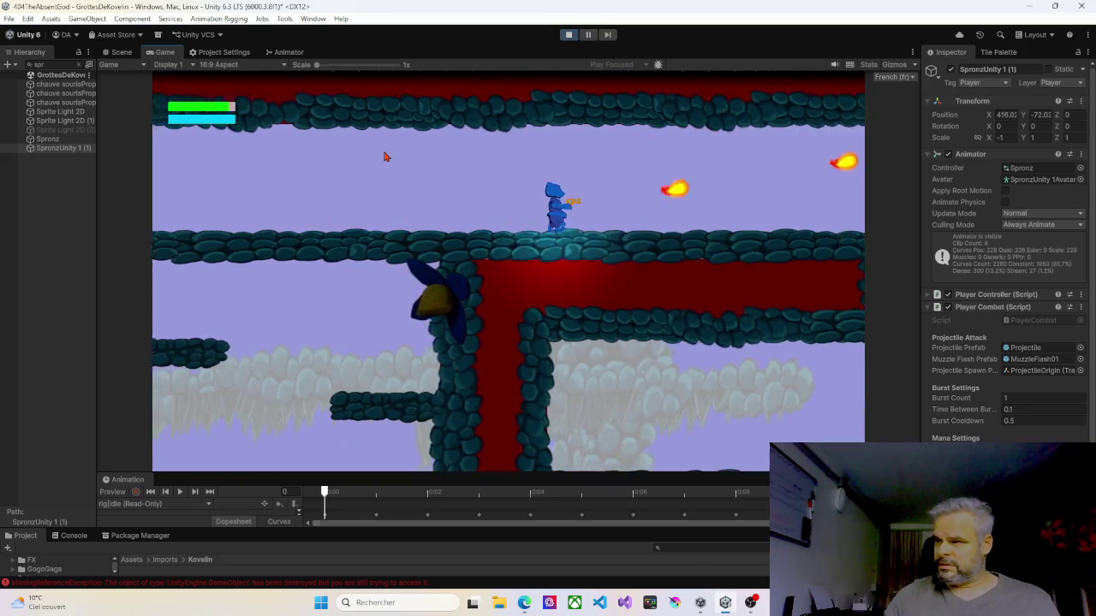
{"action": "key", "text": "d"}
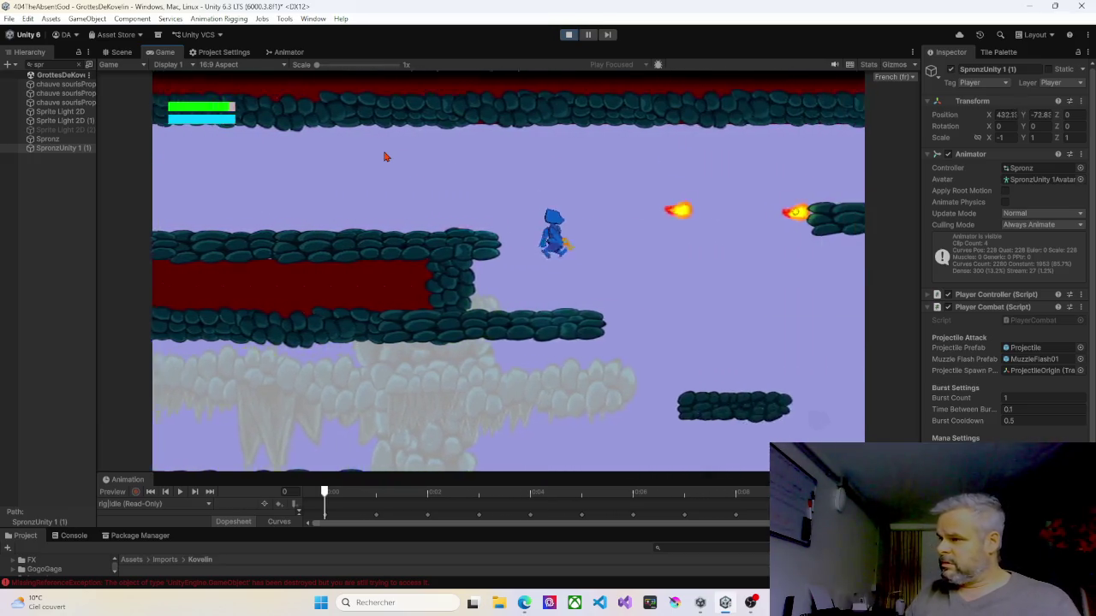
- Land on the lower ledge and walk the player right past the blue platforms into the next room
{"action": "key", "text": "a"}
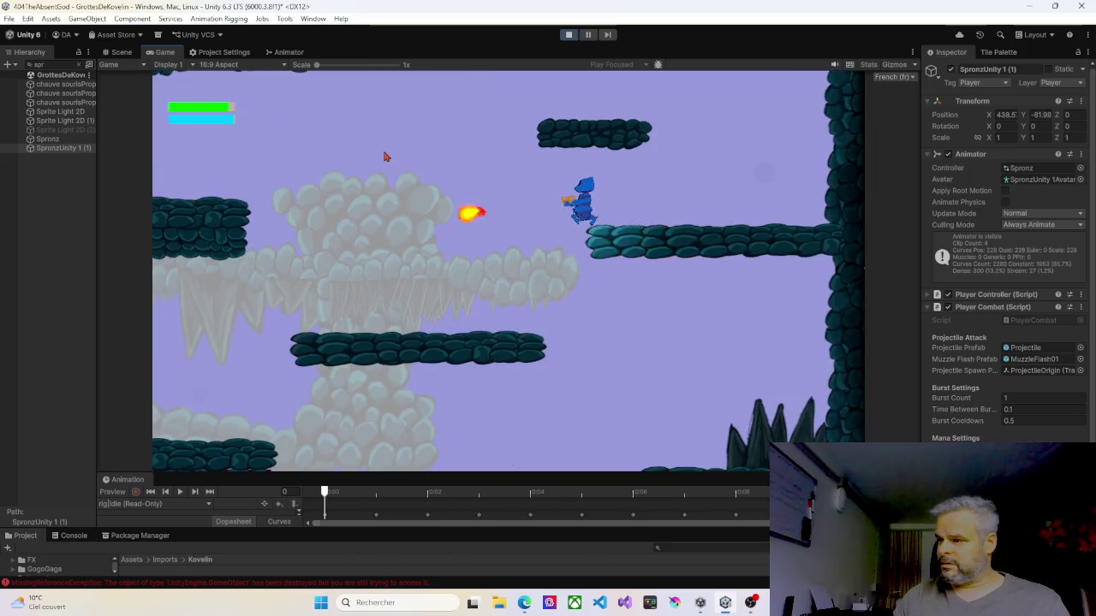
{"action": "key", "text": "d"}
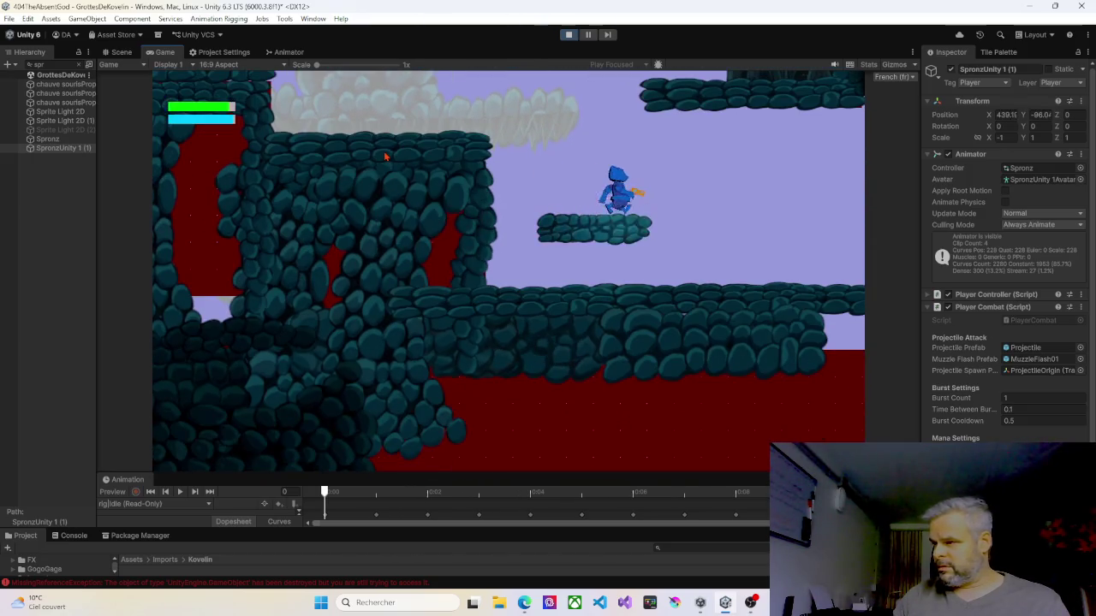
{"action": "key", "text": "d"}
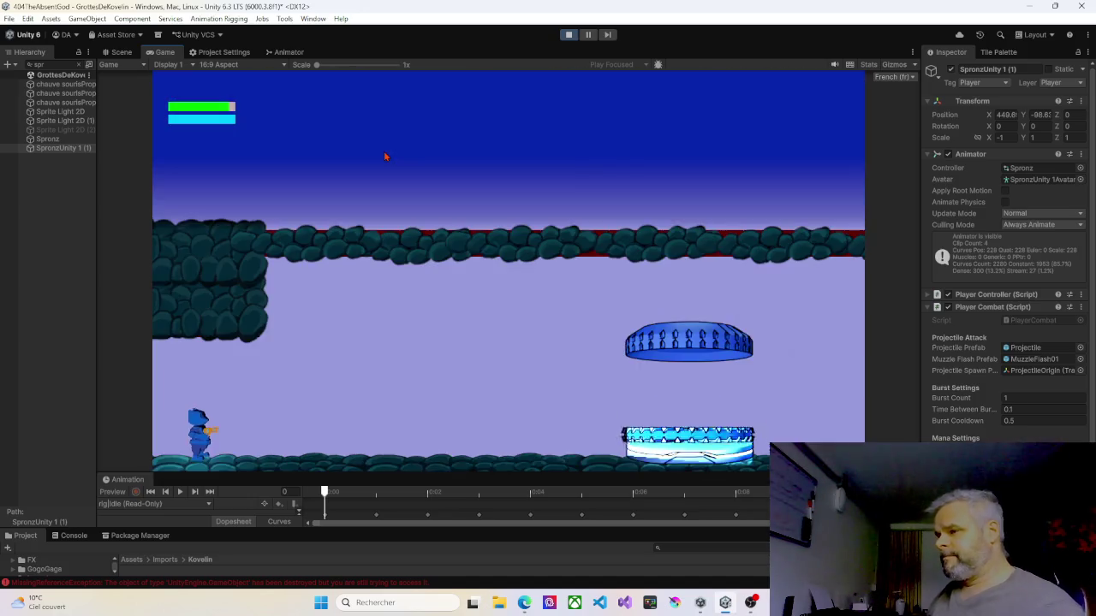
{"action": "key", "text": "d"}
{"action": "key", "text": "d"}
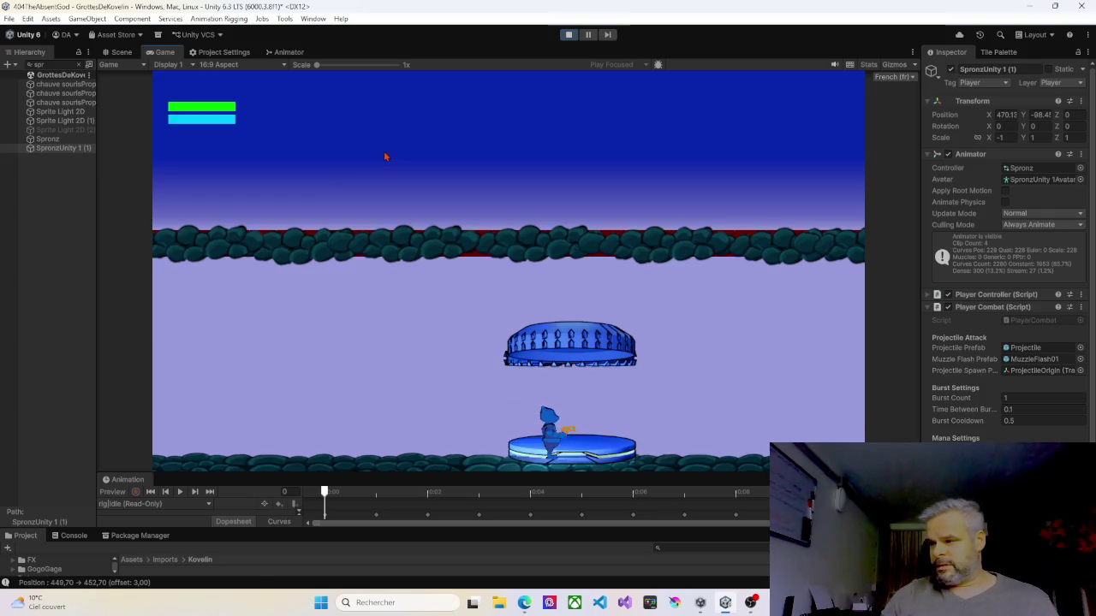
{"action": "key", "text": "d"}
{"action": "key", "text": "d"}
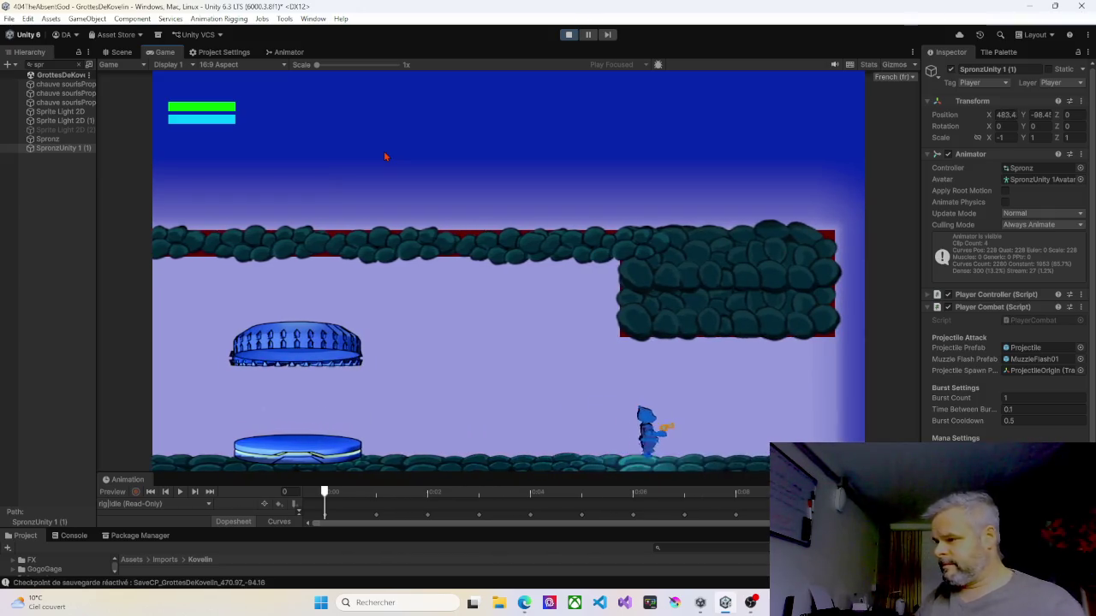
{"action": "key", "text": "d"}
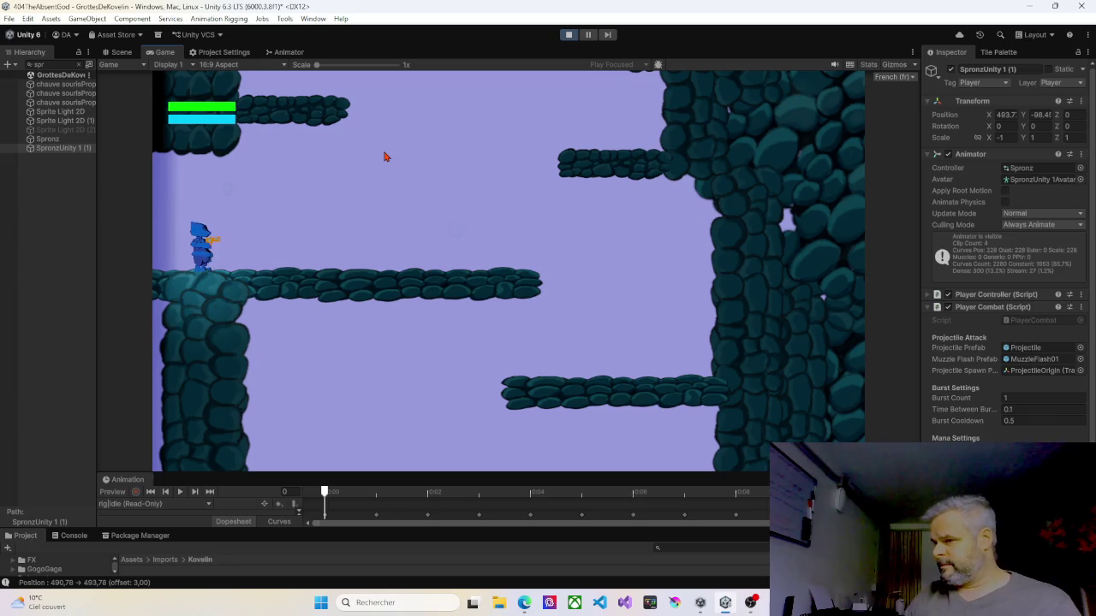
{"action": "key", "text": "d"}
- Jump the player up between the narrow ledges and walk along the top ledge in the elevator area
{"action": "key", "text": "space"}
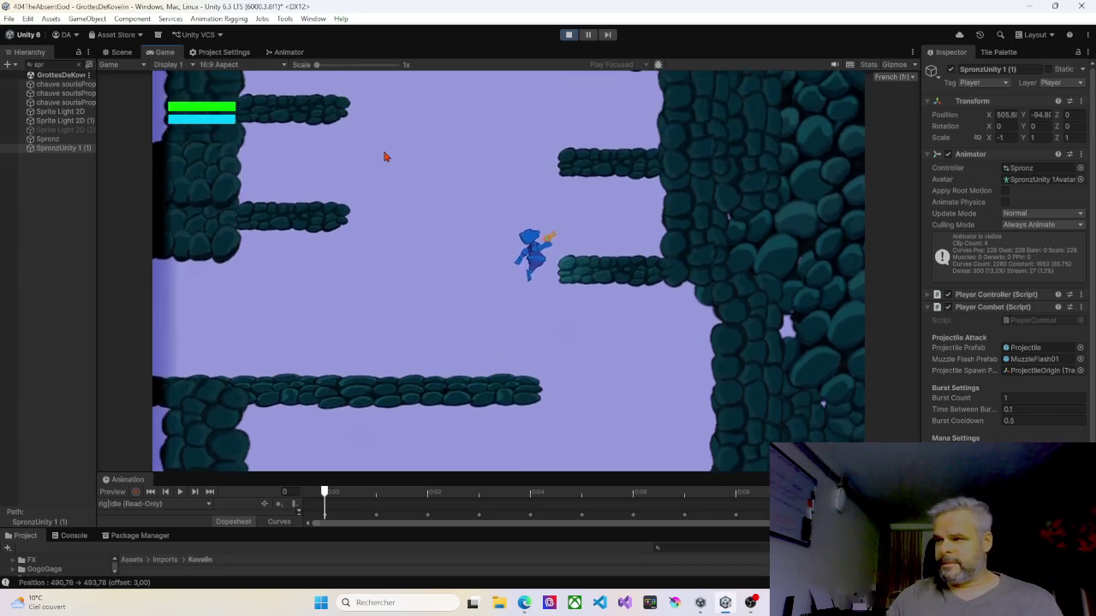
{"action": "key", "text": "a"}
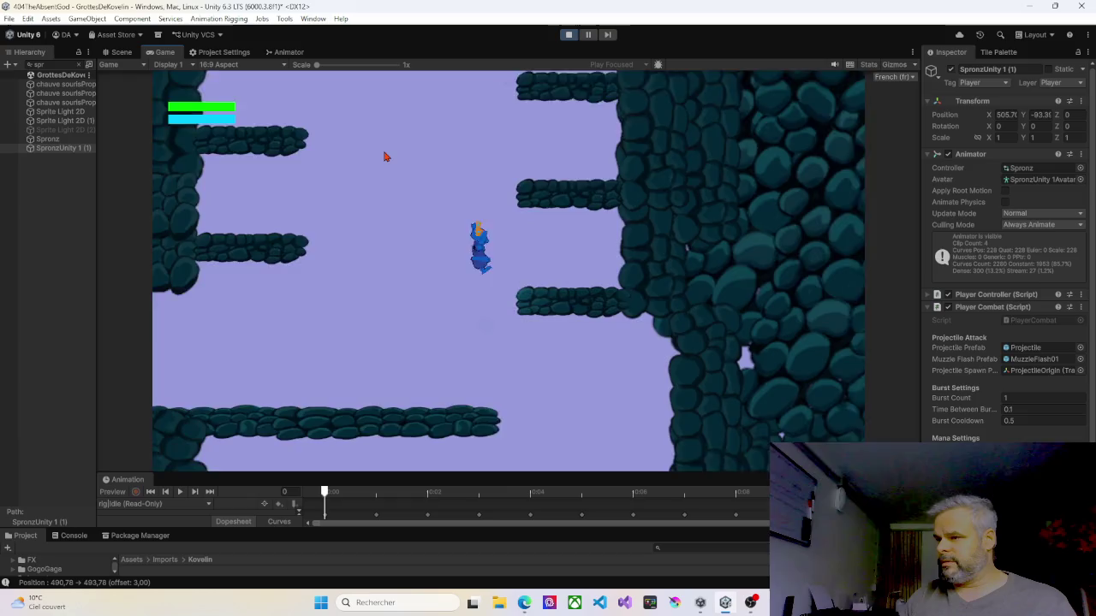
{"action": "key", "text": "space"}
{"action": "key", "text": "d"}
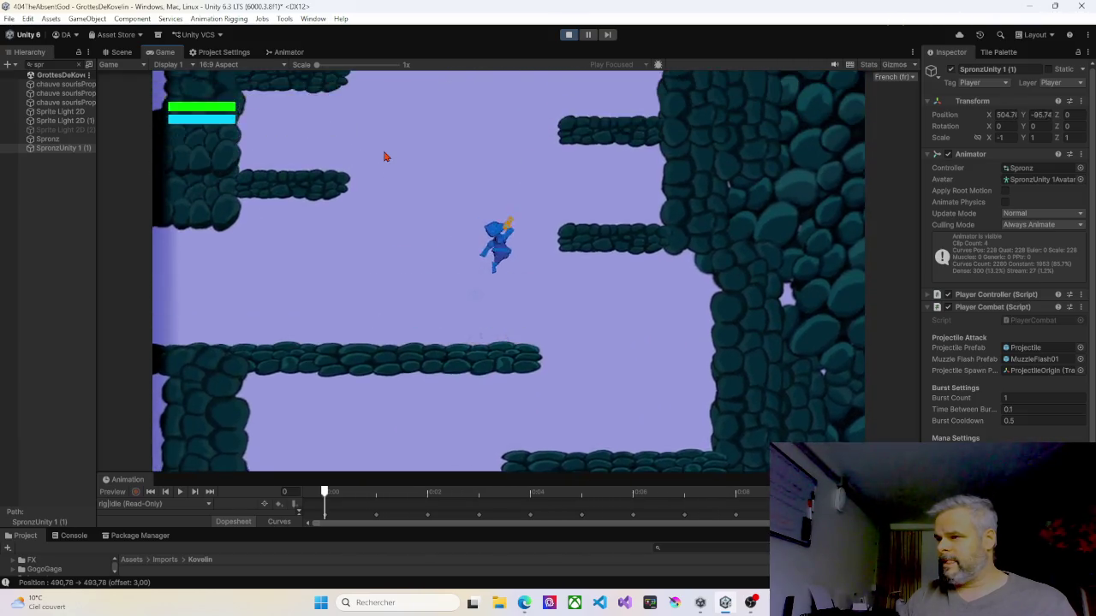
{"action": "key", "text": "space"}
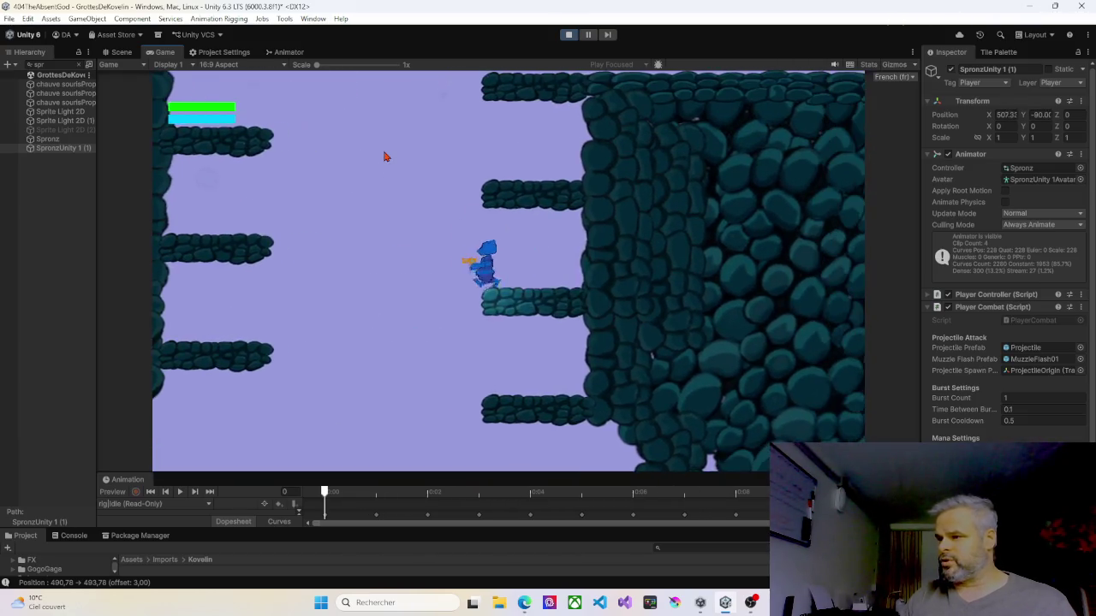
{"action": "key", "text": "space"}
{"action": "key", "text": "space"}
{"action": "key", "text": "d"}
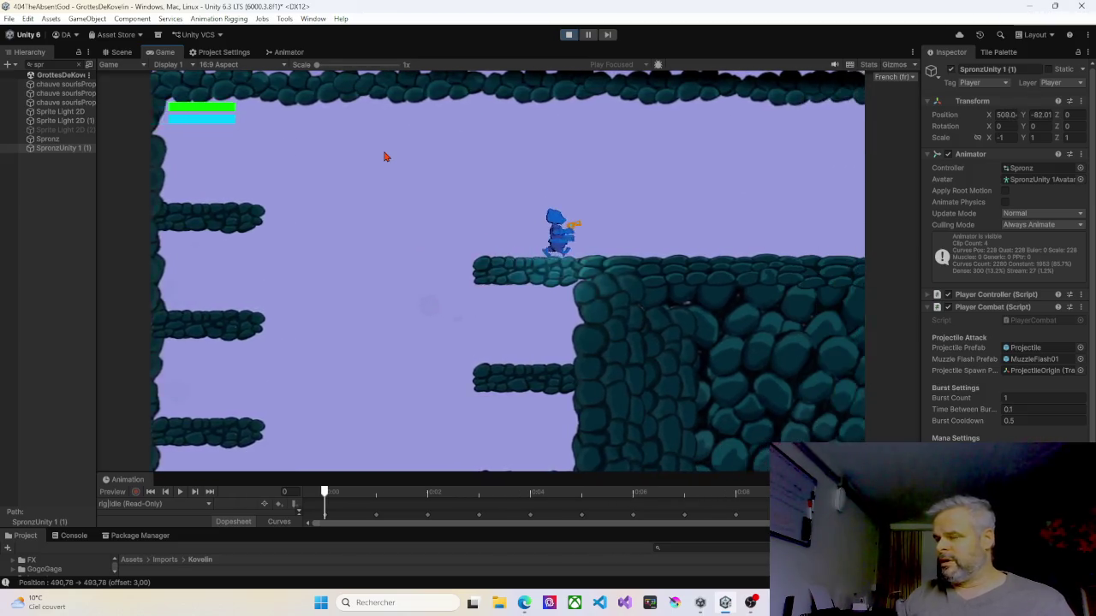
{"action": "key", "text": "d"}
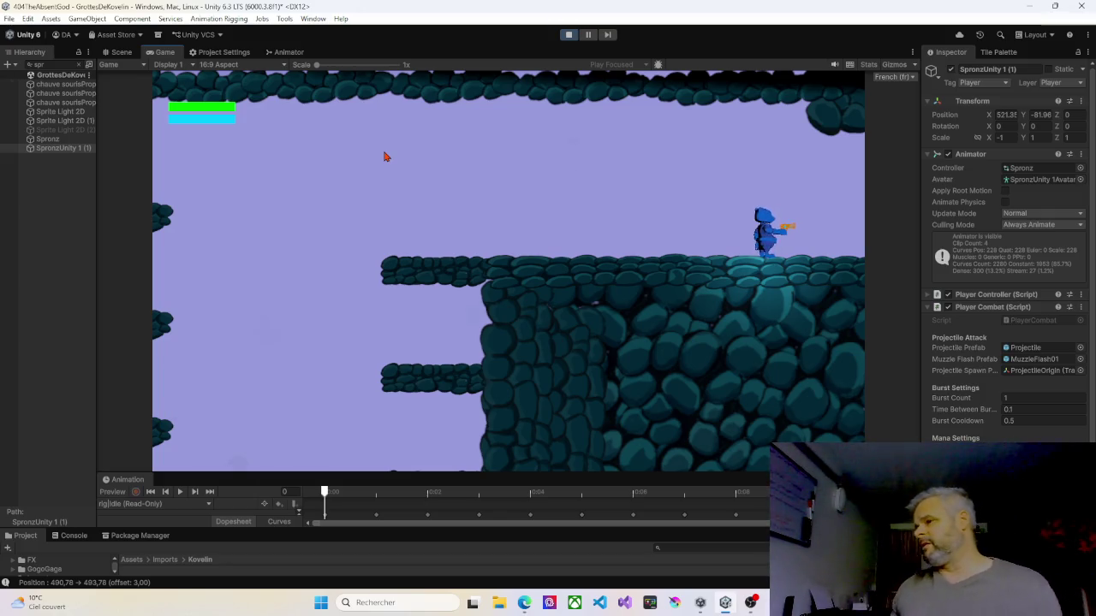
- Run the player right along the floor and jump onto the platform by the ELEVATOR sign
{"action": "key", "text": "d"}
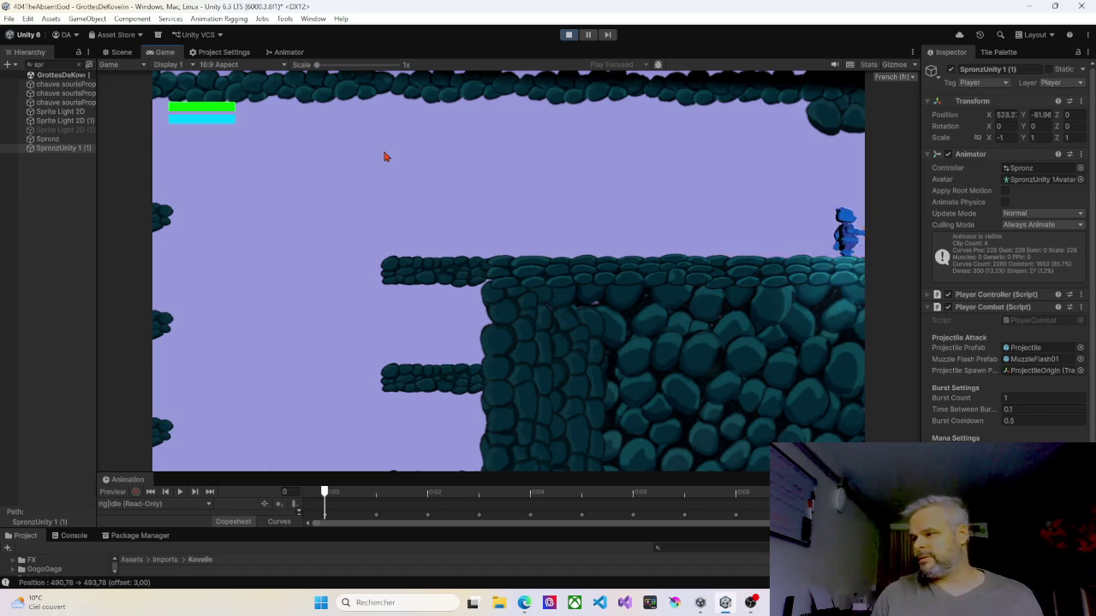
{"action": "key", "text": "d"}
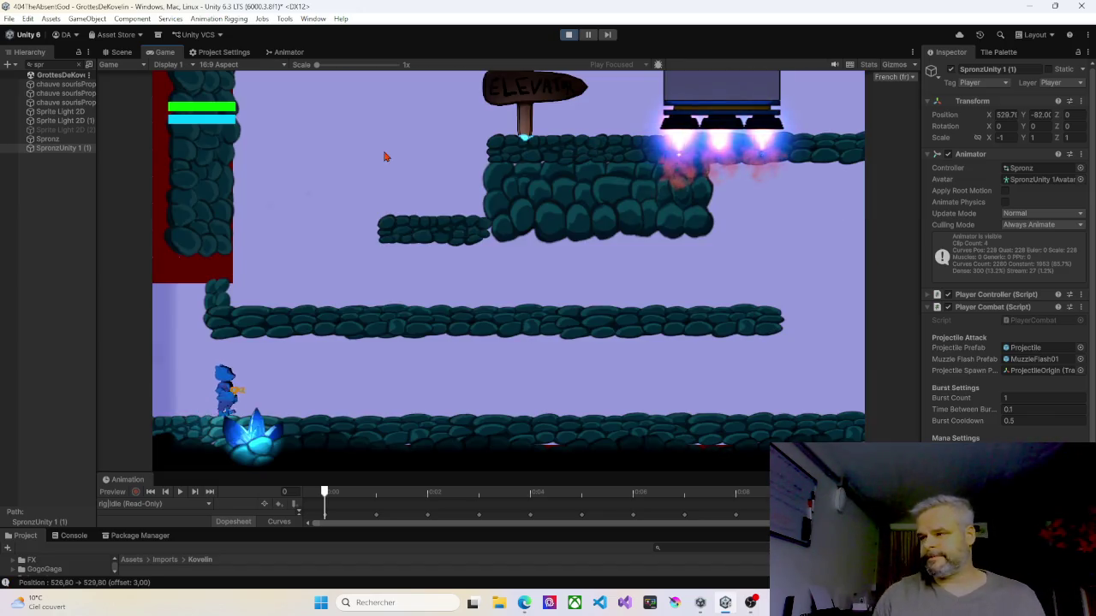
{"action": "key", "text": "d"}
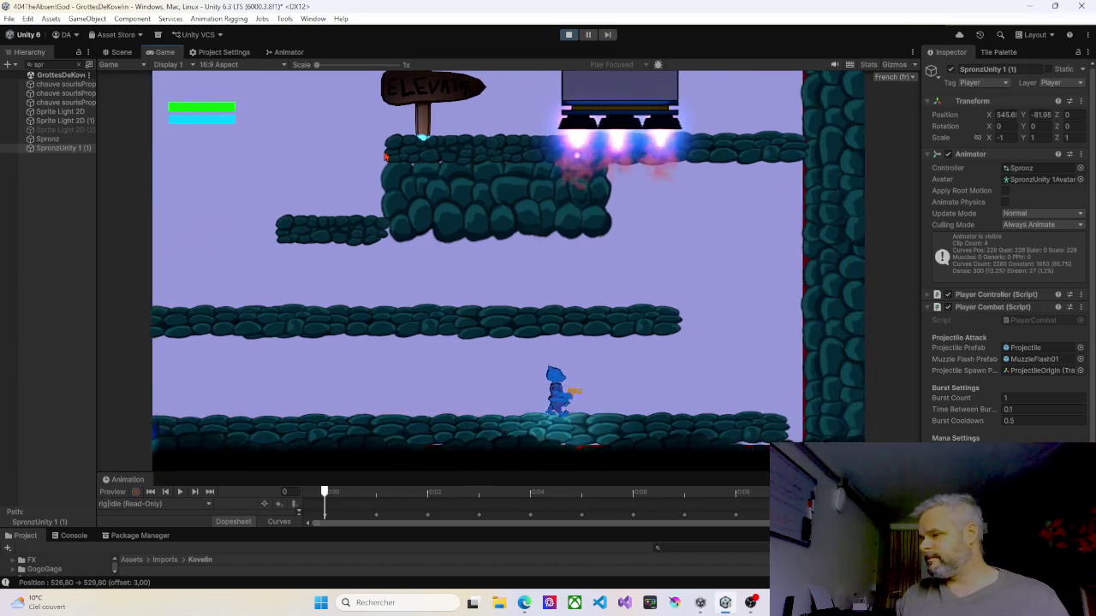
{"action": "key", "text": "space"}
{"action": "key", "text": "a"}
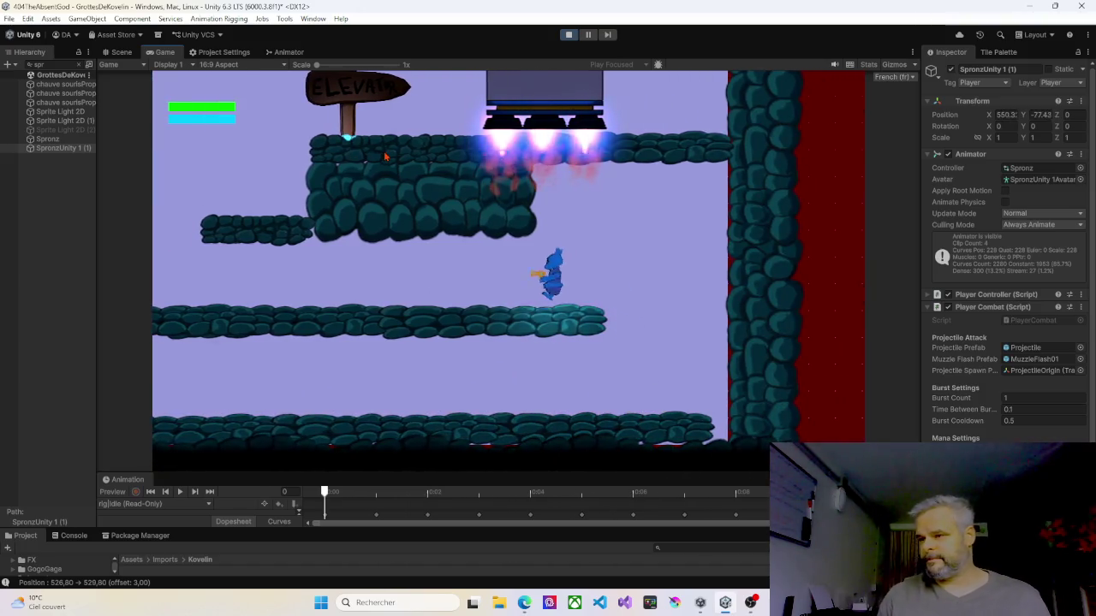
{"action": "key", "text": "a"}
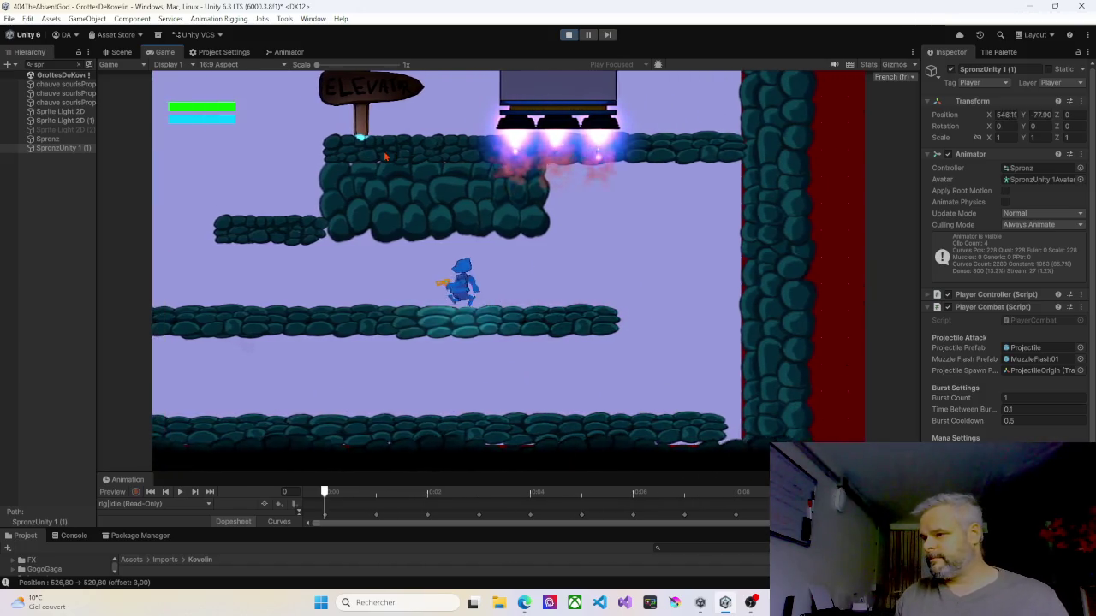
{"action": "key", "text": "space"}
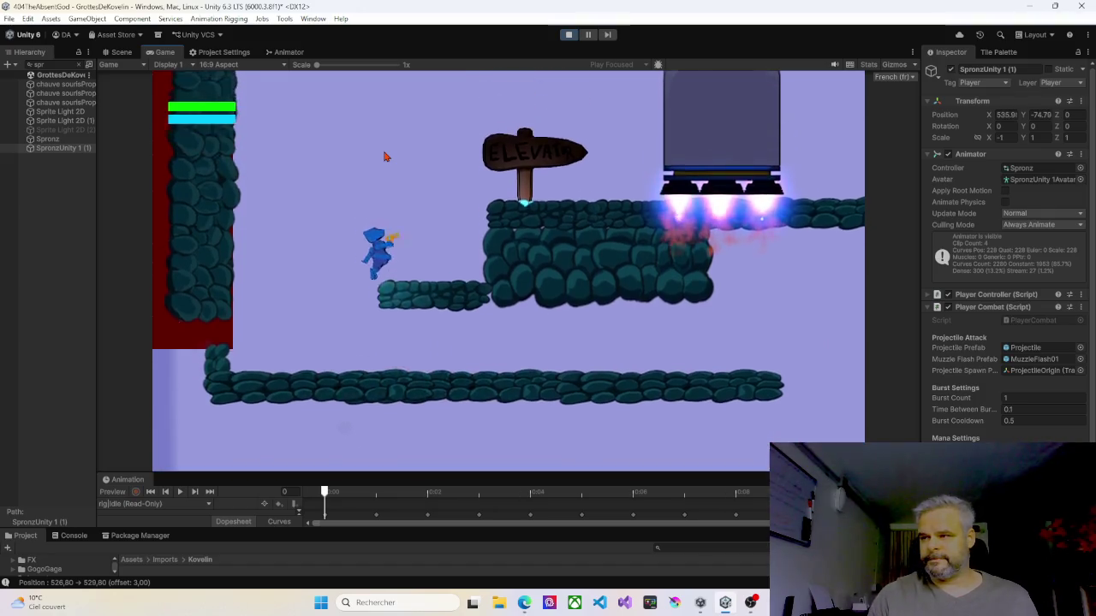
{"action": "key", "text": "d"}
{"action": "key", "text": "space"}
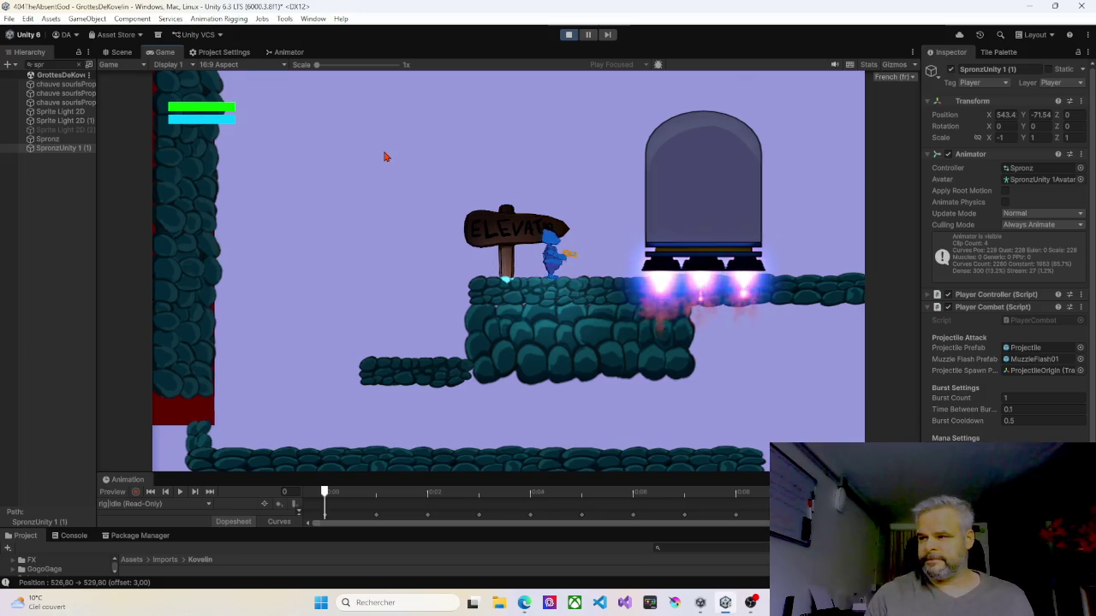
- Ride the elevator capsule up, then walk left across the ledge into the next room
{"action": "key", "text": "d"}
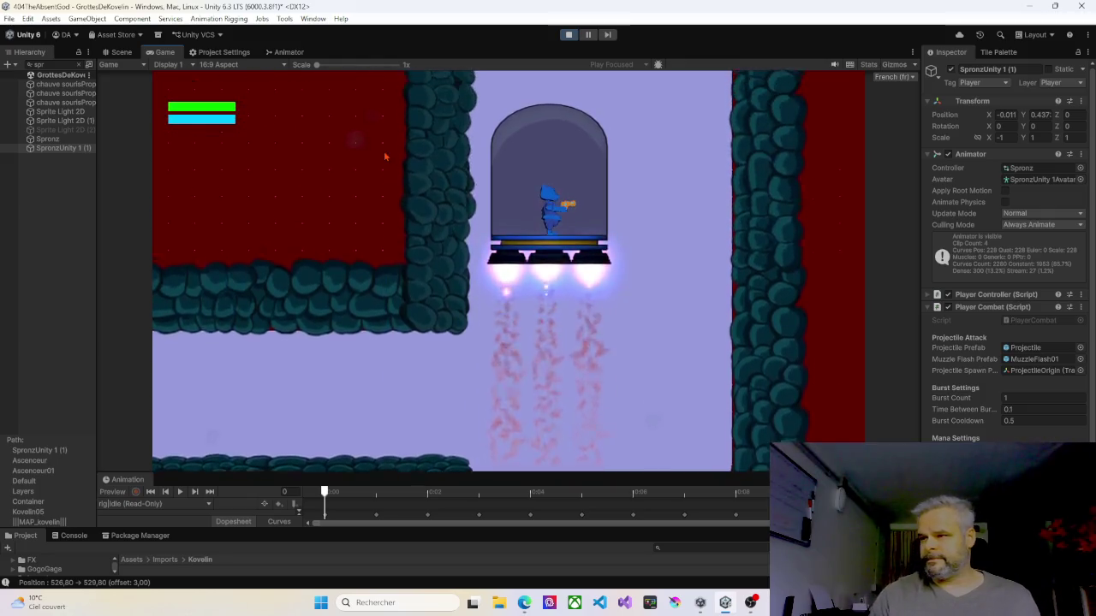
{"action": "key", "text": "a"}
{"action": "key", "text": "a"}
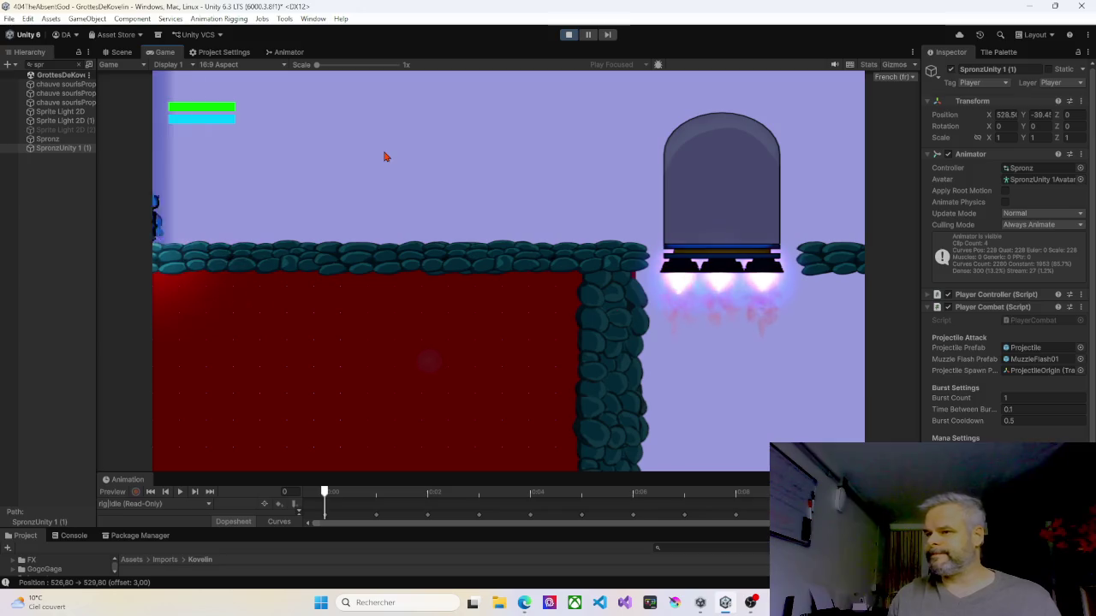
{"action": "key", "text": "a"}
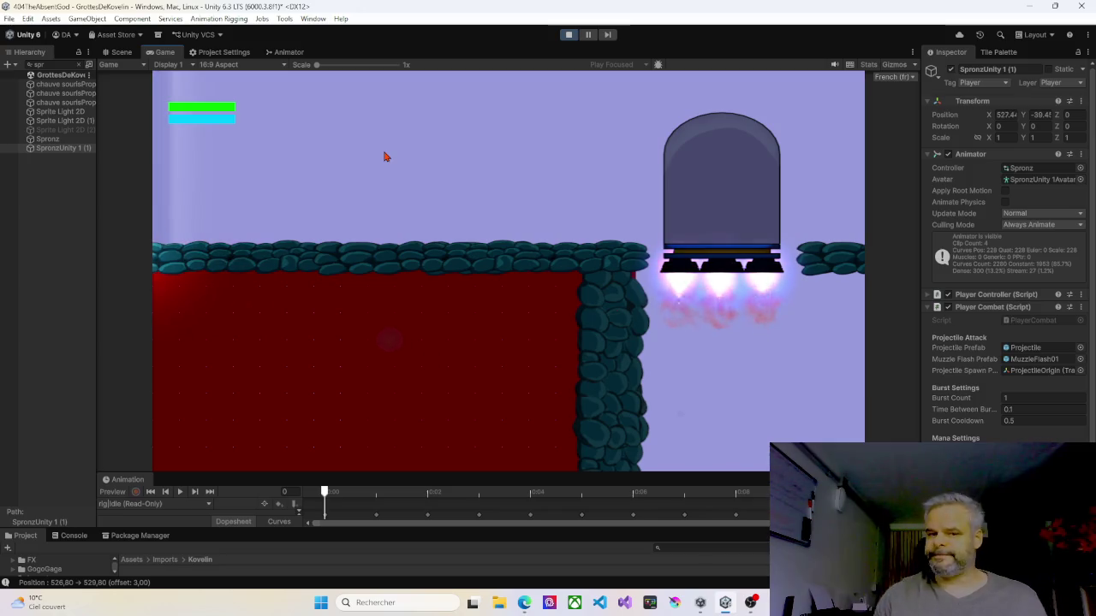
{"action": "key", "text": "a"}
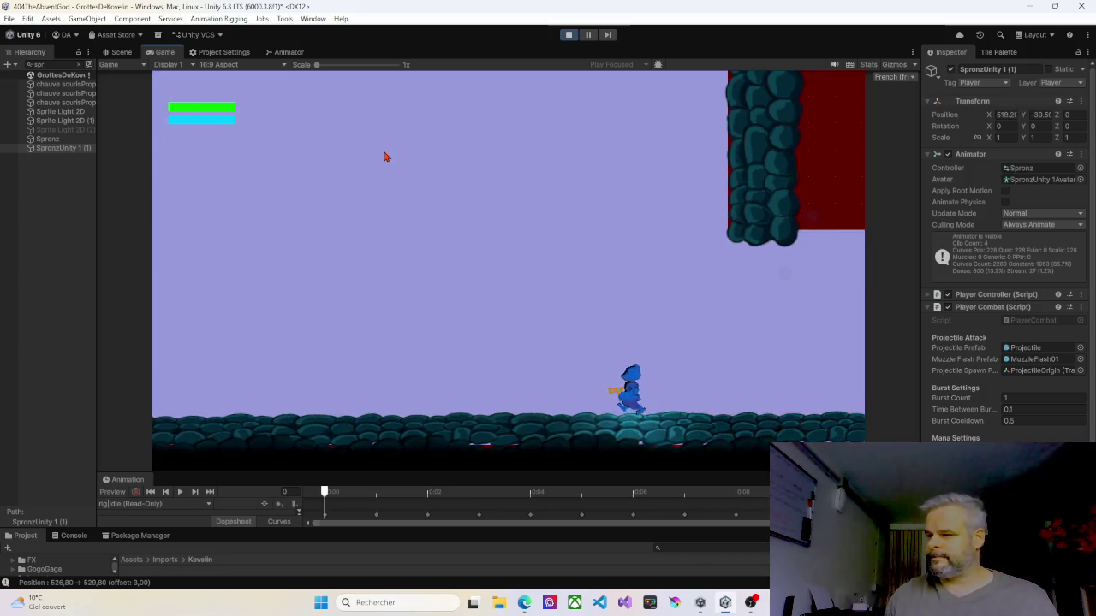
- Walk the player right across the room, past the hovering pod, into the dark blue room
{"action": "key", "text": "d"}
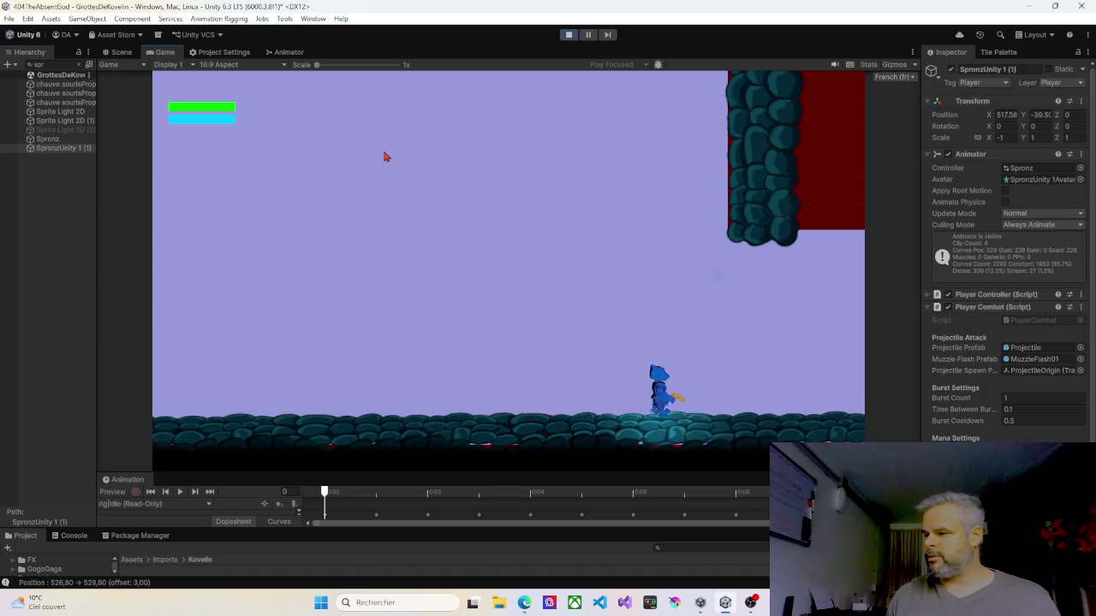
{"action": "key", "text": "d"}
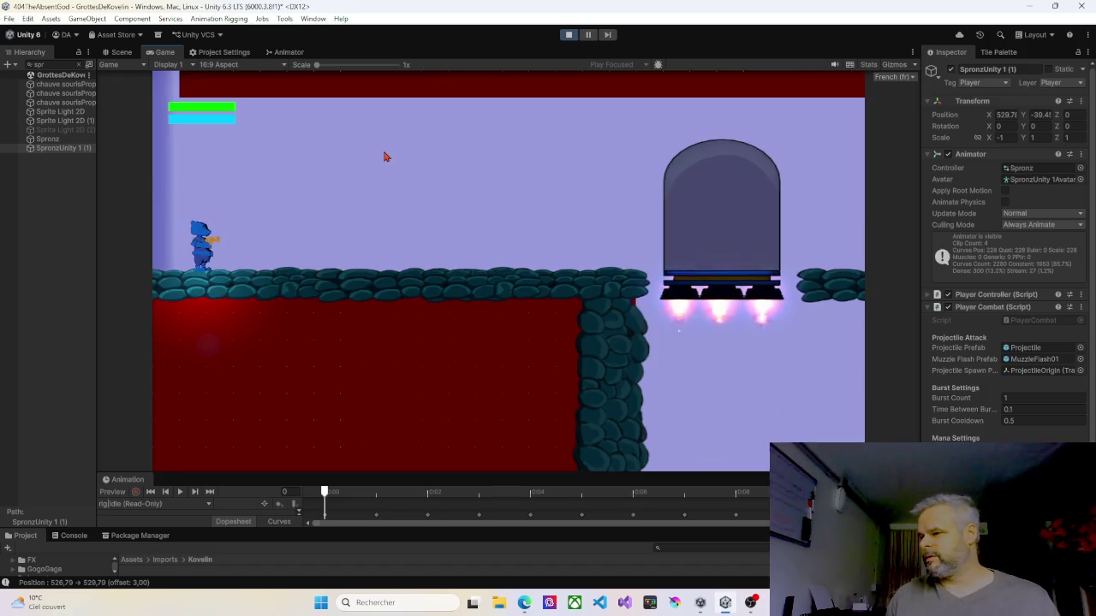
{"action": "key", "text": "d"}
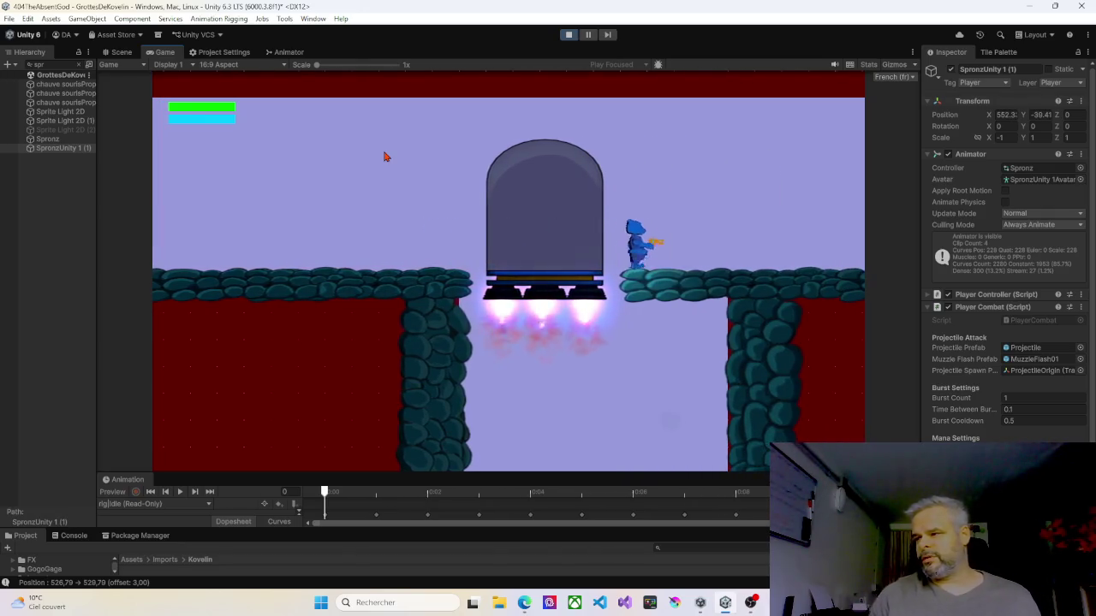
{"action": "key", "text": "d"}
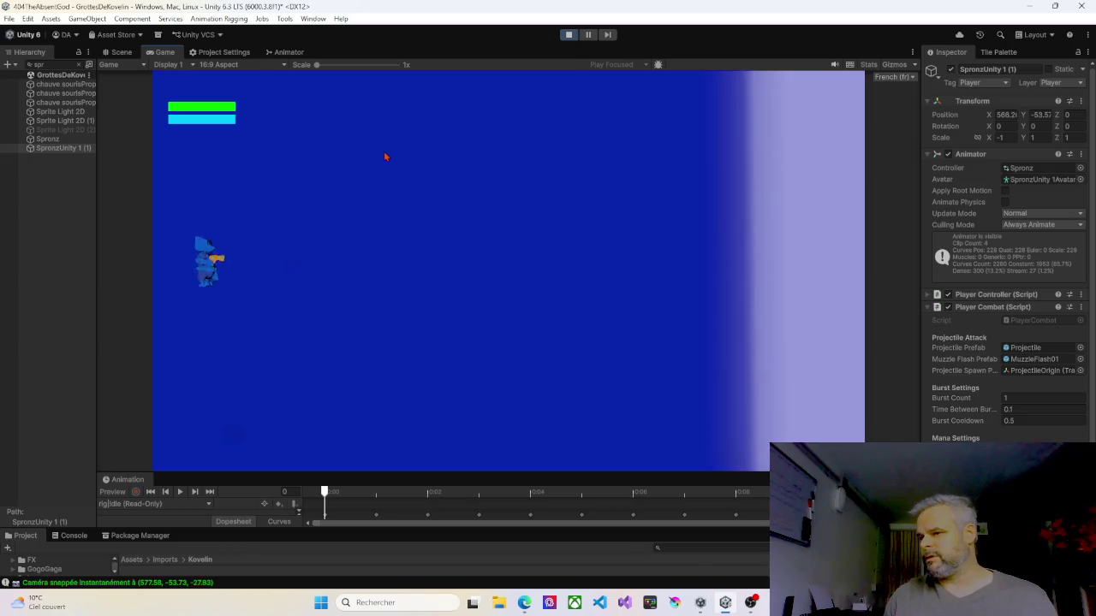
- Stop Play mode, returning to the Scene view with the full cave layout and checkpoints
{"action": "left_click", "coordinate": [567, 35]}
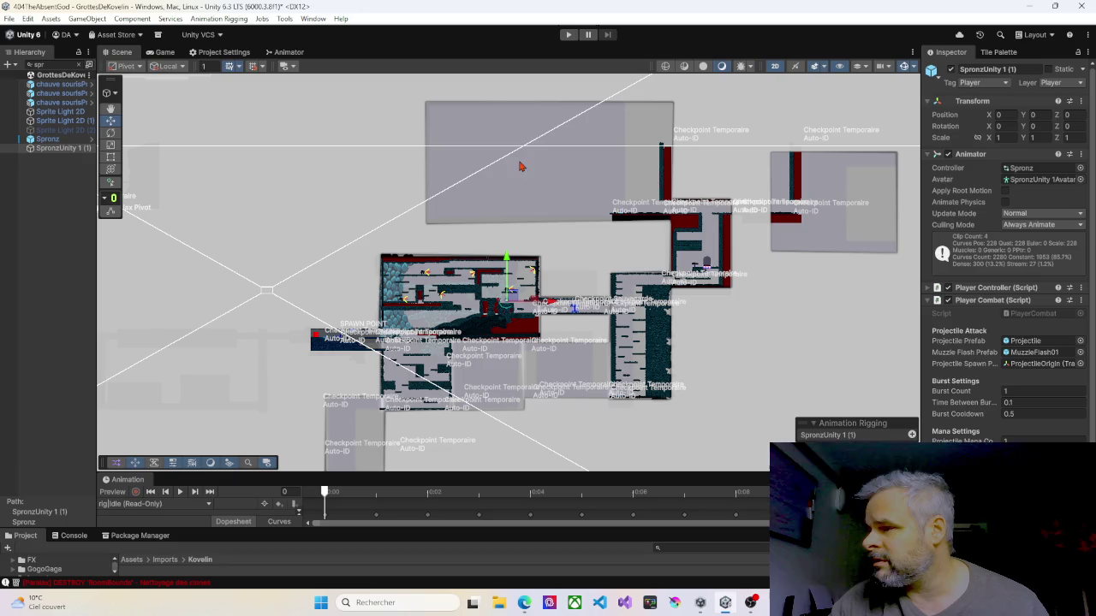